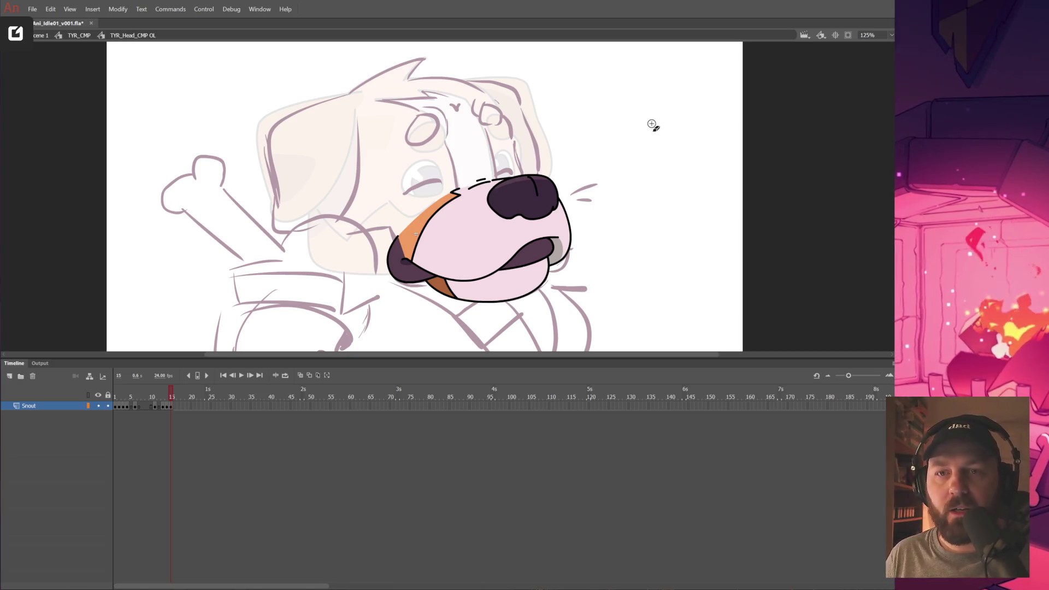
Step back to the rough snout frame, exit to TYR_CMP, and give the stage more room.
{"action": "left_click_drag", "start_coordinate": [129, 429], "coordinate": [180, 417]}
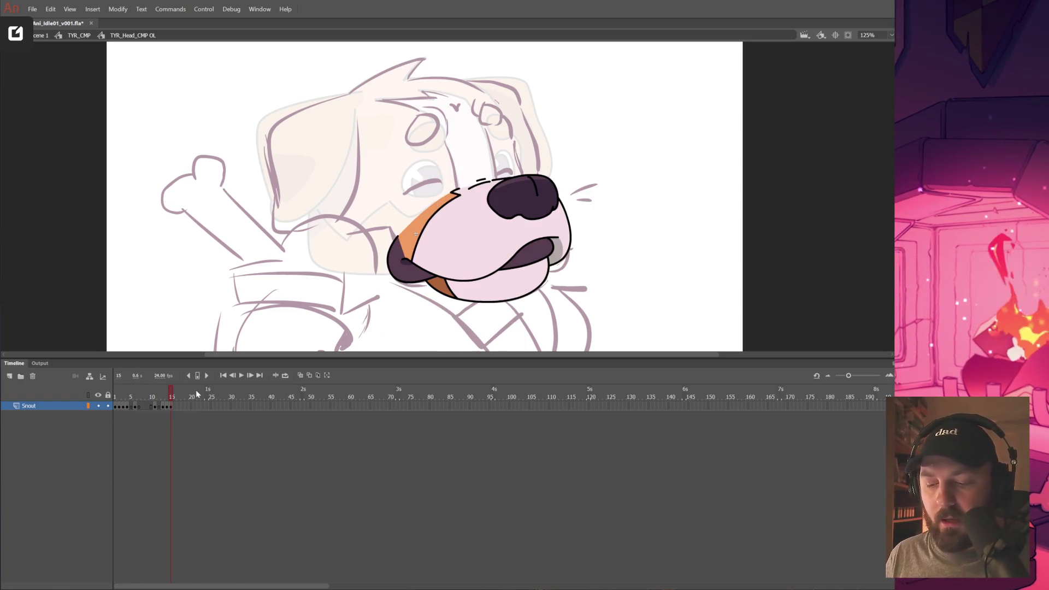
{"action": "double_click", "coordinate": [643, 265]}
{"action": "left_click_drag", "start_coordinate": [601, 355], "coordinate": [597, 449]}
Scrub to frame 16, select Snout frames 16–36, and enter the TYR_Head_CMP head symbol.
{"action": "left_click_drag", "start_coordinate": [163, 491], "coordinate": [176, 463]}
{"action": "left_click_drag", "start_coordinate": [171, 526], "coordinate": [256, 526]}
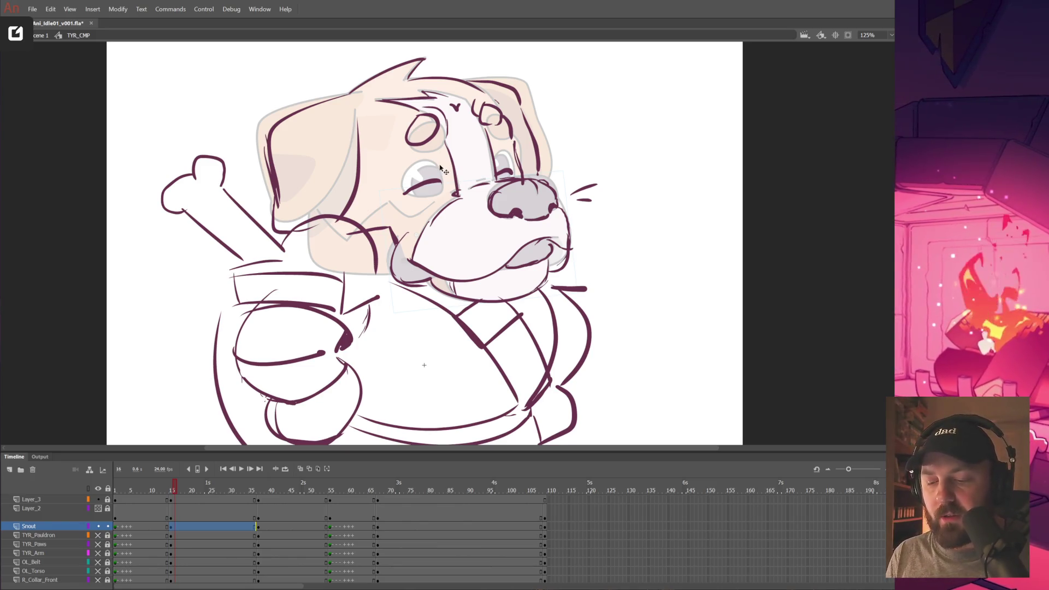
{"action": "double_click", "coordinate": [420, 231]}
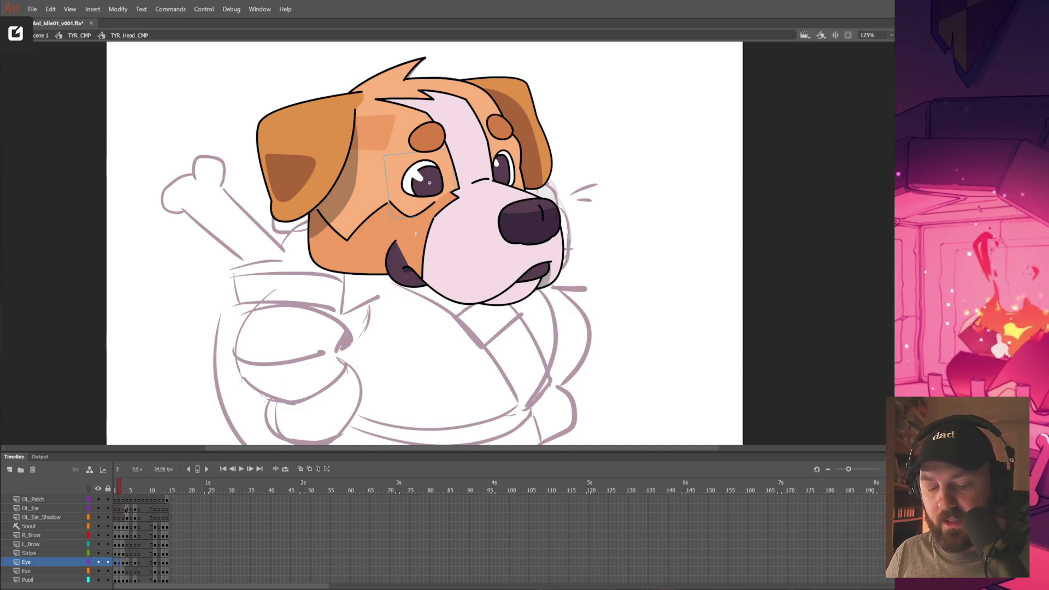
Show the head layers as outlines, zoom in on the eye, and open TYR_Head_Eye.
{"action": "left_click", "coordinate": [88, 488]}
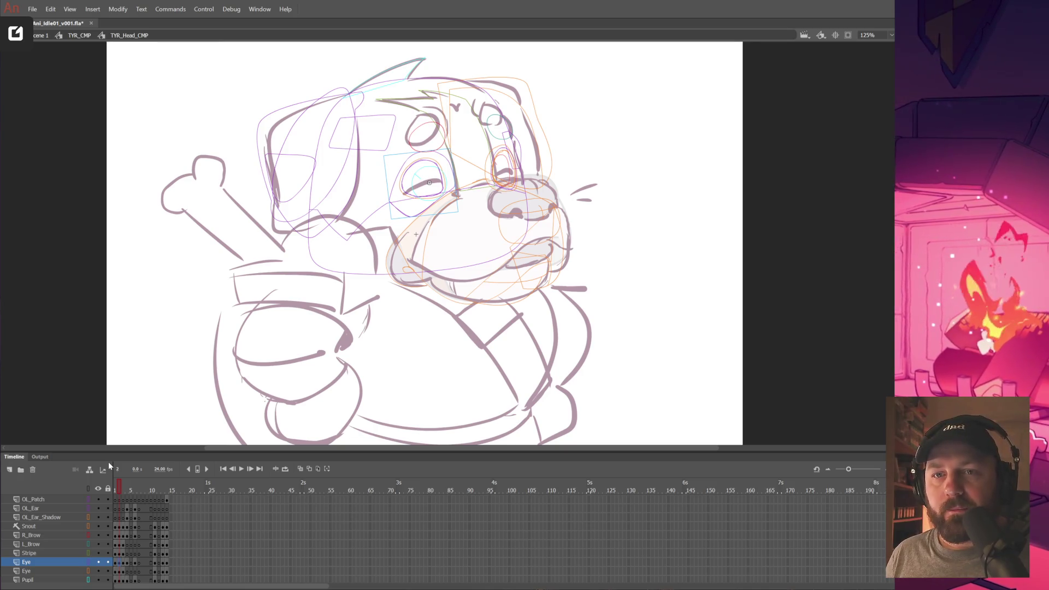
{"action": "left_click", "coordinate": [430, 188]}
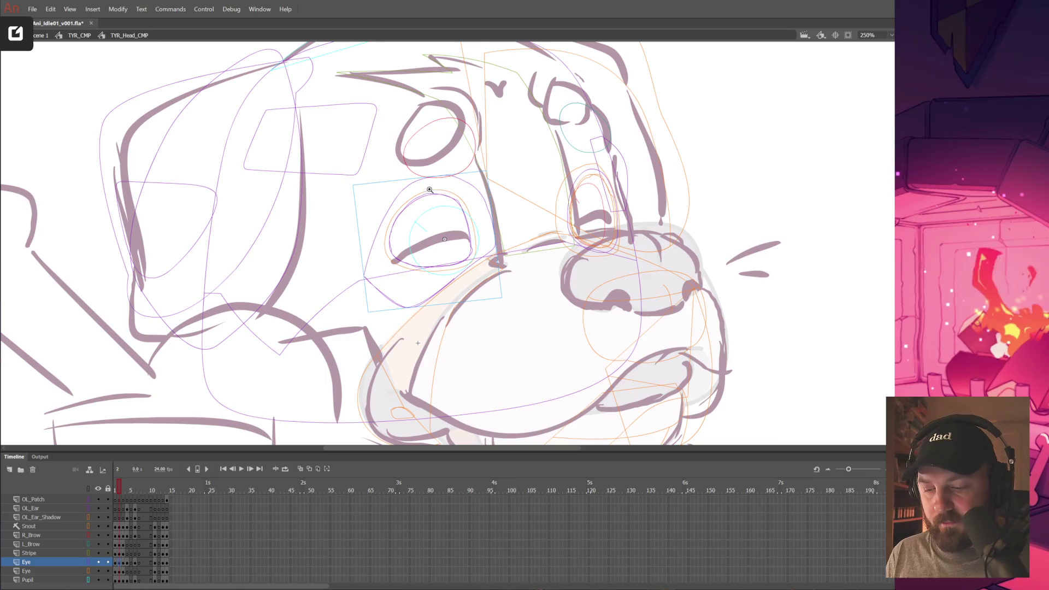
{"action": "double_click", "coordinate": [463, 210]}
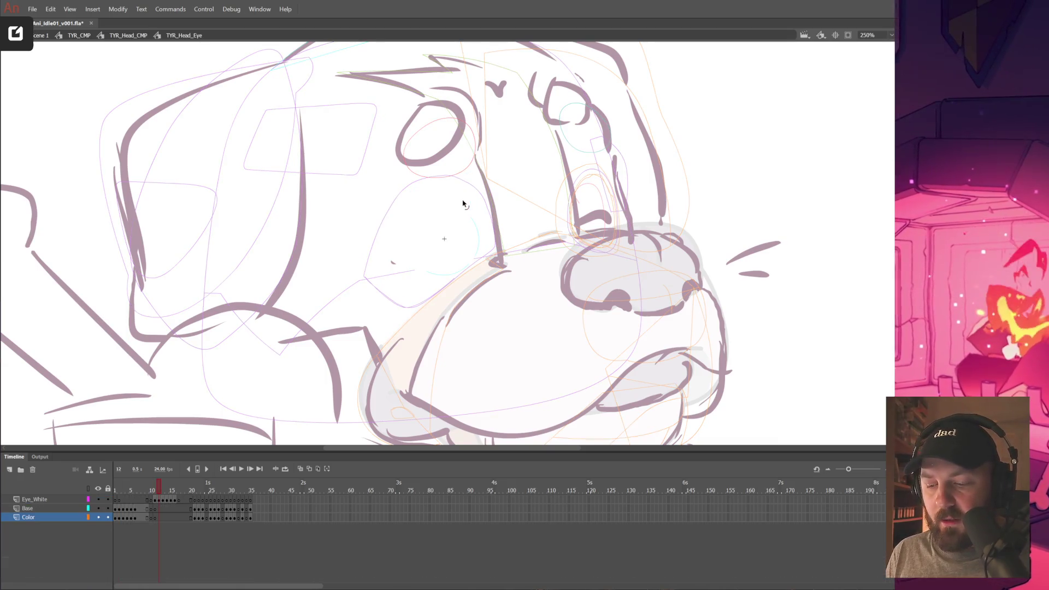
Review the eye's frames 1, 2, 36 and 41 and zoom in on the eye outline.
{"action": "left_click_drag", "start_coordinate": [159, 518], "coordinate": [110, 524]}
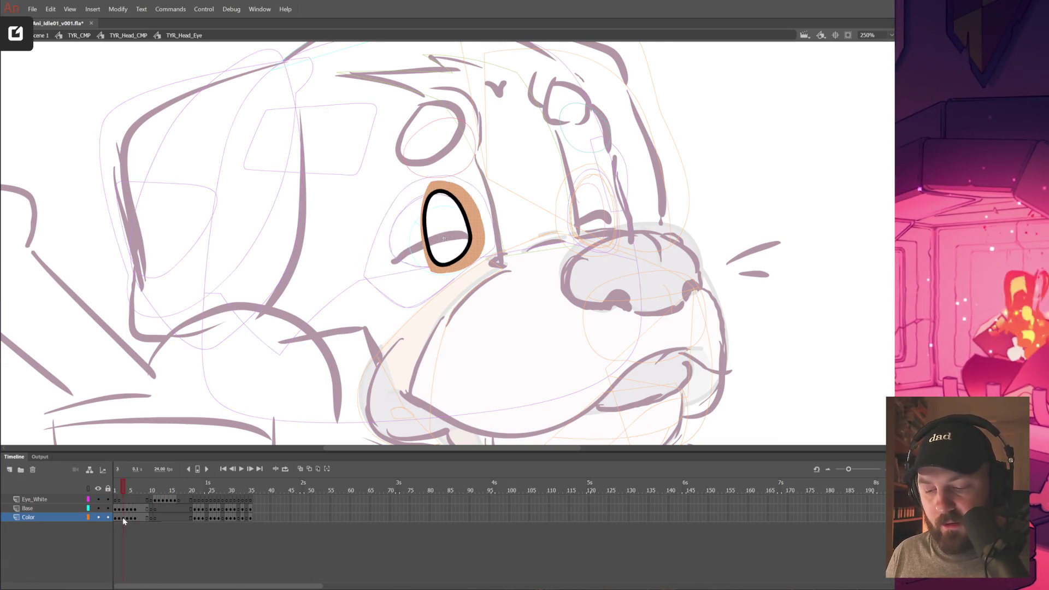
{"action": "left_click", "coordinate": [390, 265]}
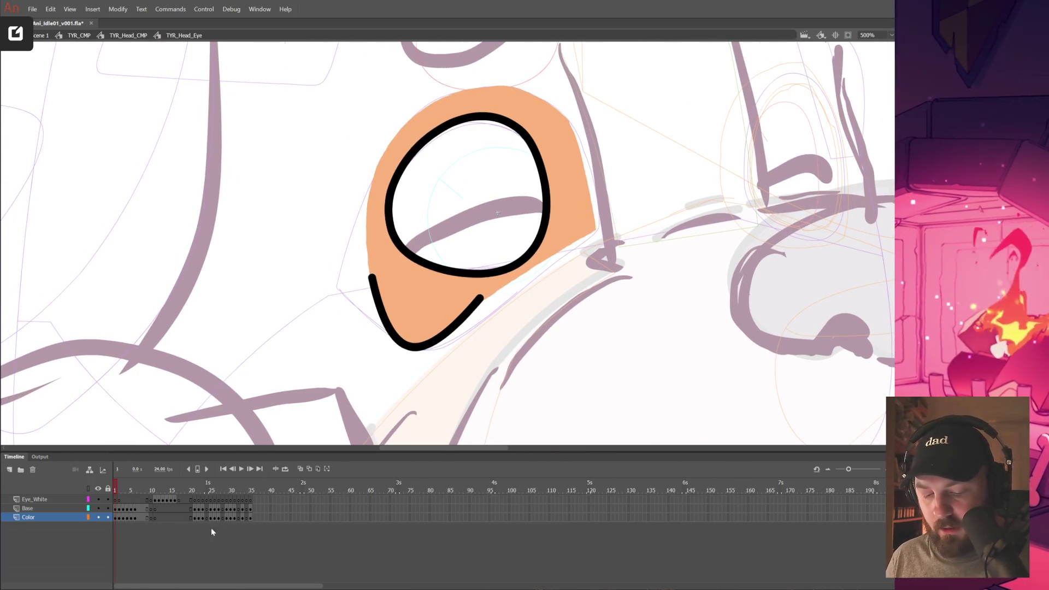
{"action": "left_click_drag", "start_coordinate": [273, 506], "coordinate": [257, 535]}
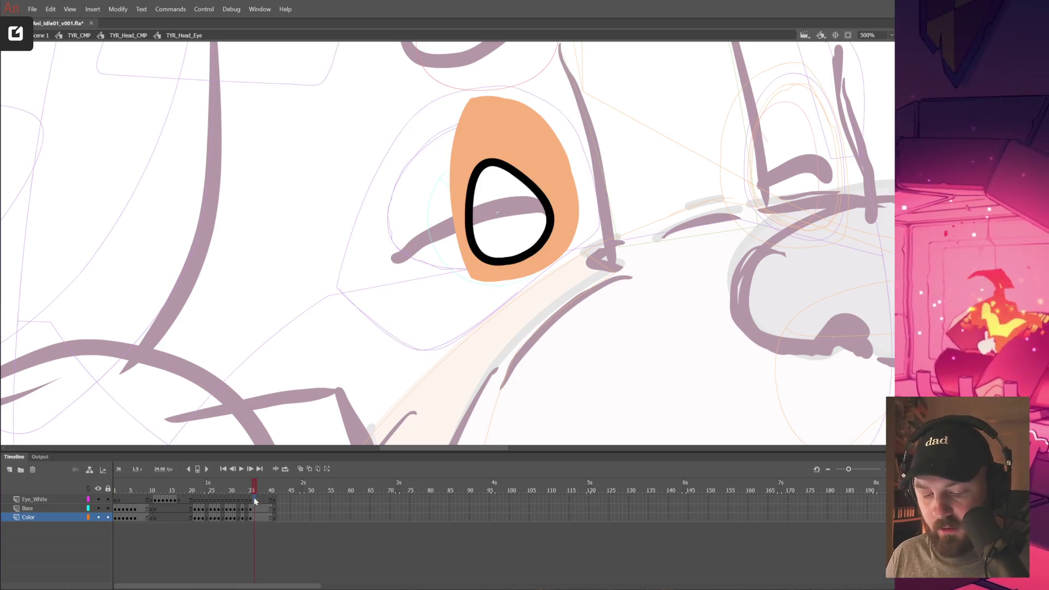
{"action": "left_click", "coordinate": [119, 509]}
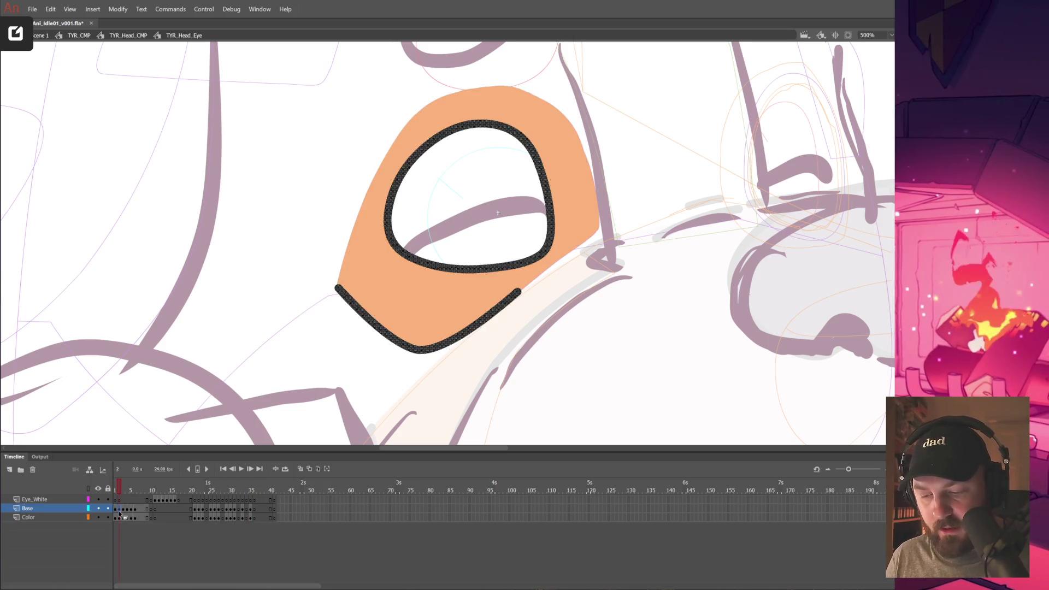
{"action": "left_click", "coordinate": [273, 511]}
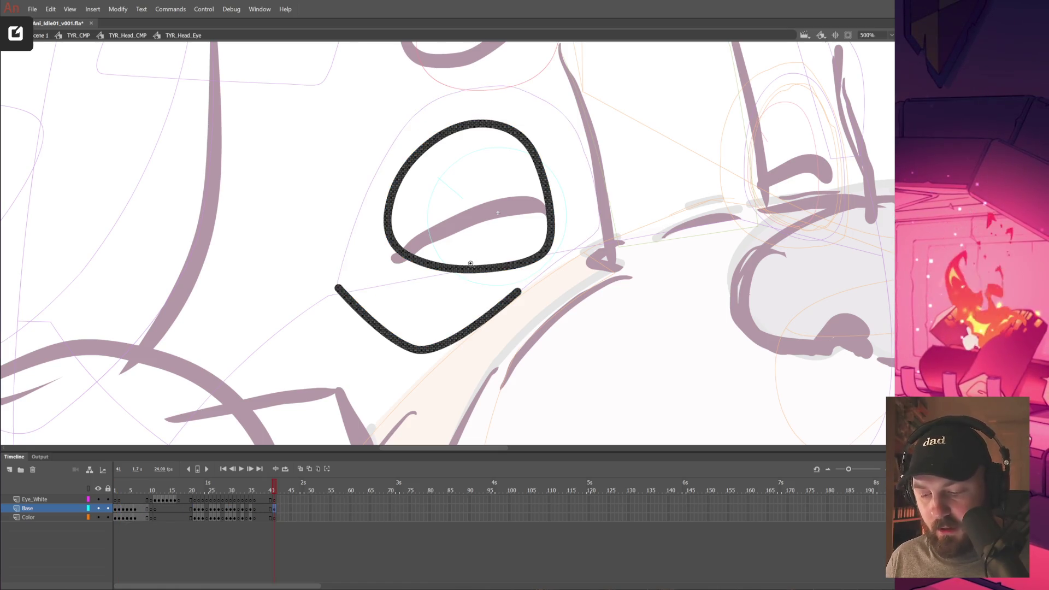
{"action": "double_click", "coordinate": [492, 247]}
{"action": "left_click", "coordinate": [492, 286], "text": "alt"}
{"action": "left_click", "coordinate": [492, 286], "text": "alt"}
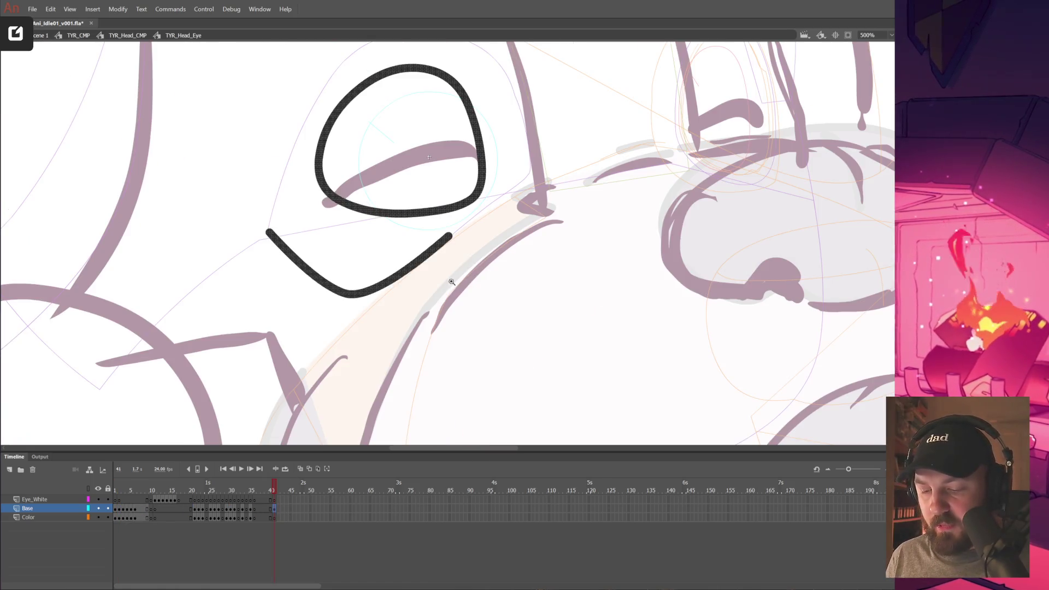
{"action": "scroll", "coordinate": [449, 282], "scroll_direction": "up", "scroll_amount": 2}
Delete the old eye outline on frame 41 and brush a closed-eyelid line along the sketch curve.
{"action": "left_click_drag", "start_coordinate": [462, 190], "coordinate": [498, 227]}
{"action": "key", "text": "Delete"}
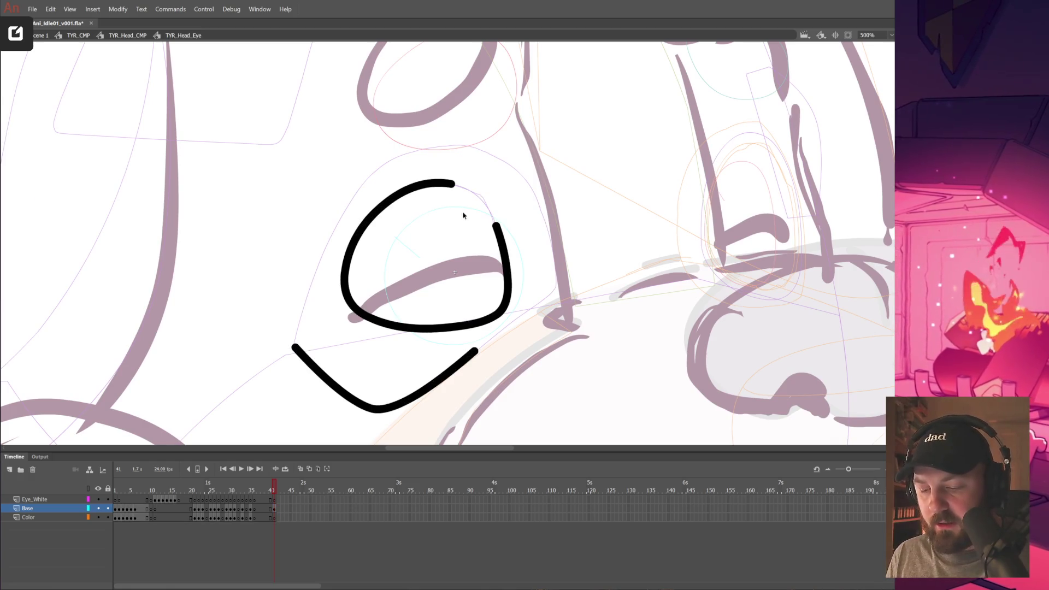
{"action": "left_click", "coordinate": [503, 244]}
{"action": "key", "text": "Delete"}
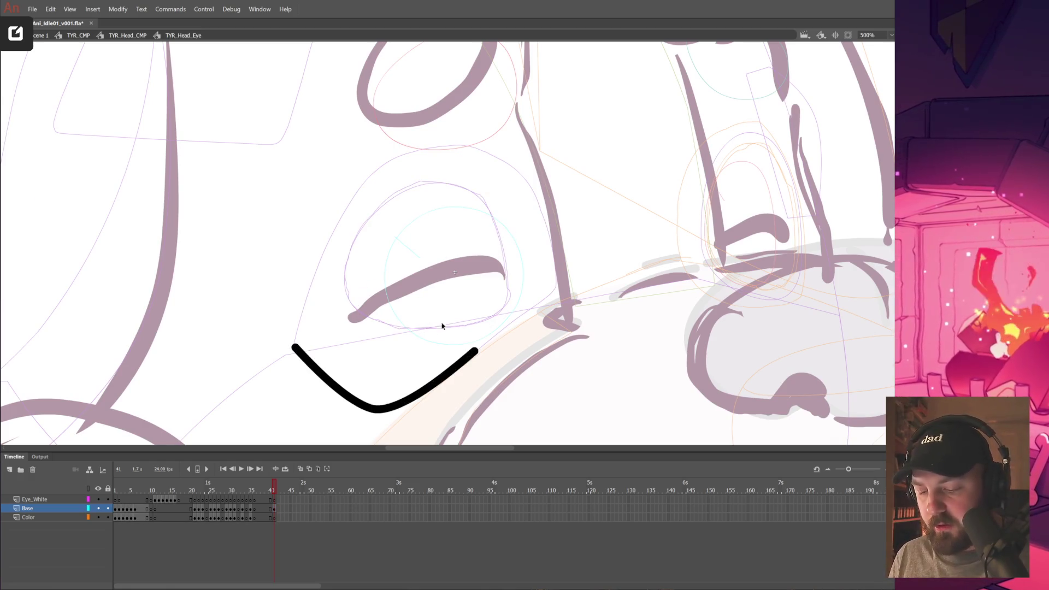
{"action": "mouse_move", "coordinate": [350, 317]}
{"action": "left_mouse_down"}
{"action": "mouse_move", "coordinate": [505, 275]}
{"action": "mouse_move", "coordinate": [470, 267]}
{"action": "mouse_move", "coordinate": [509, 275]}
{"action": "left_mouse_up"}
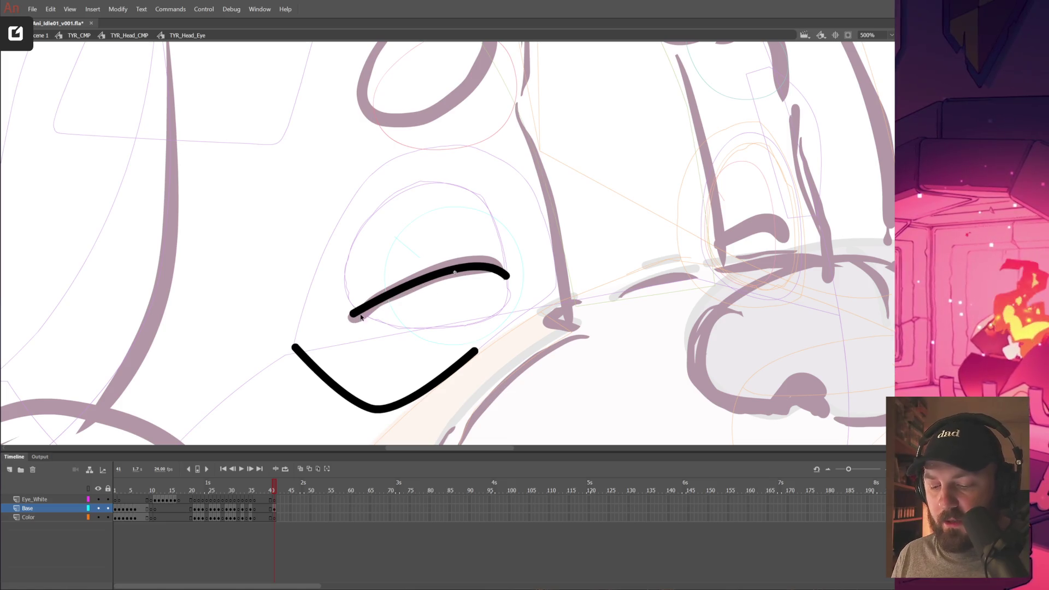
Try bending the lower eye curve and adding a corner stroke, undoing each attempt.
{"action": "mouse_move", "coordinate": [519, 325]}
{"action": "left_mouse_down"}
{"action": "mouse_move", "coordinate": [516, 334]}
{"action": "mouse_move", "coordinate": [527, 296]}
{"action": "left_mouse_up"}
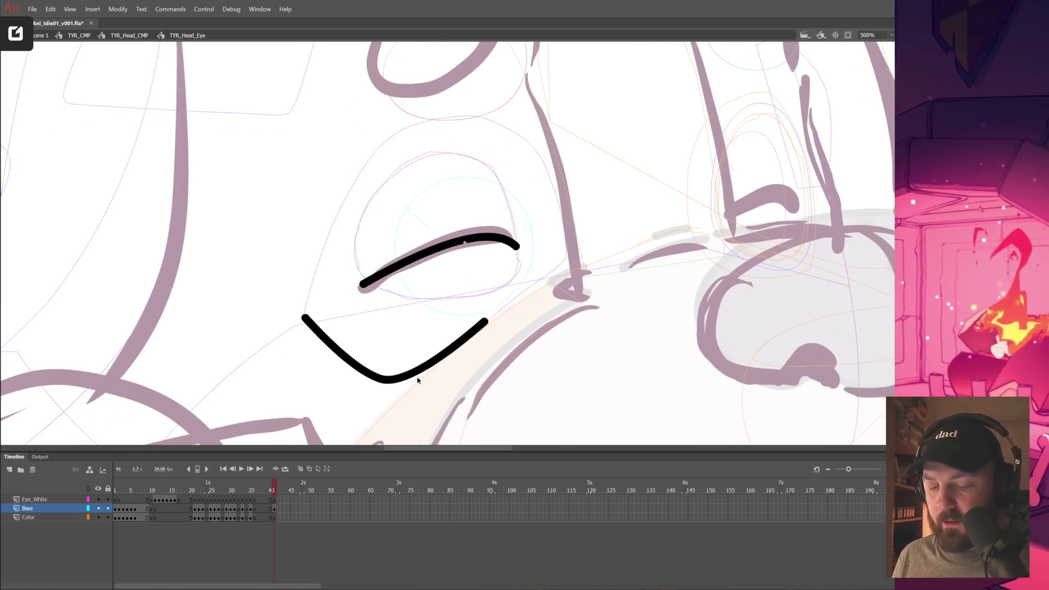
{"action": "left_click_drag", "start_coordinate": [394, 383], "coordinate": [396, 361]}
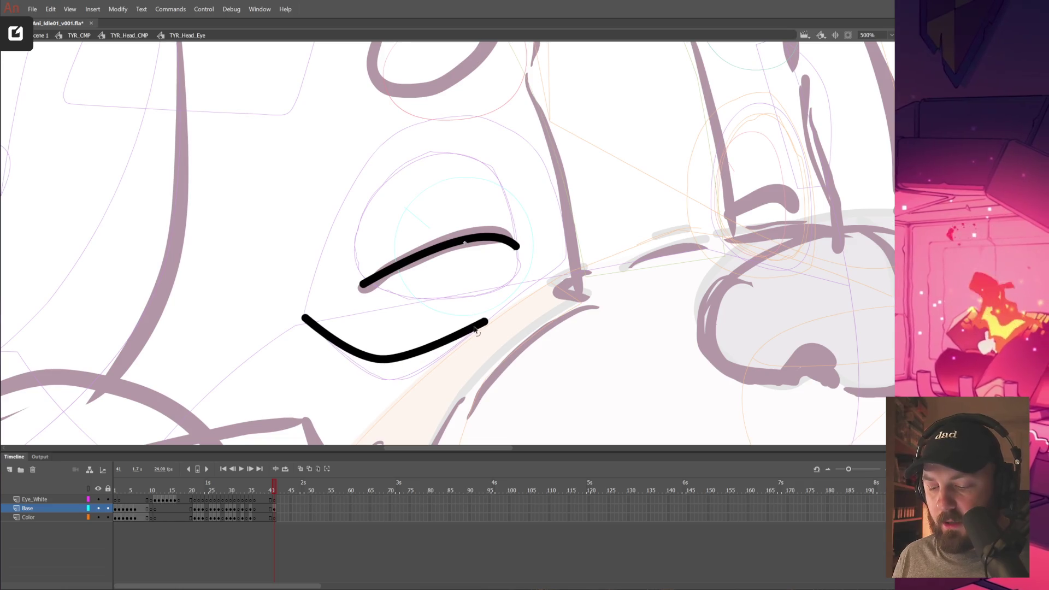
{"action": "left_click_drag", "start_coordinate": [487, 322], "coordinate": [504, 317]}
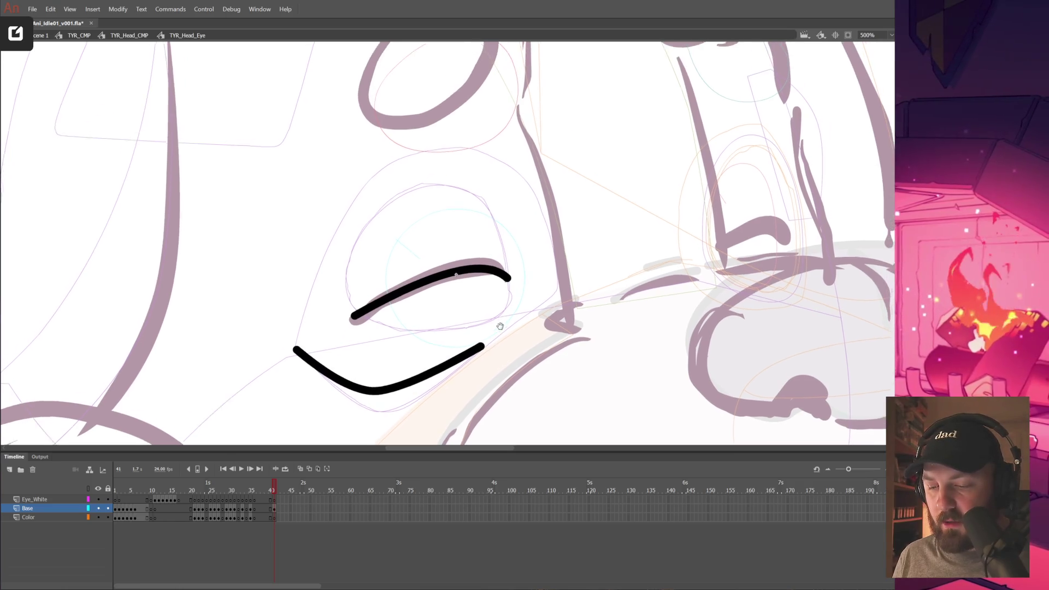
{"action": "key", "text": "ctrl+z"}
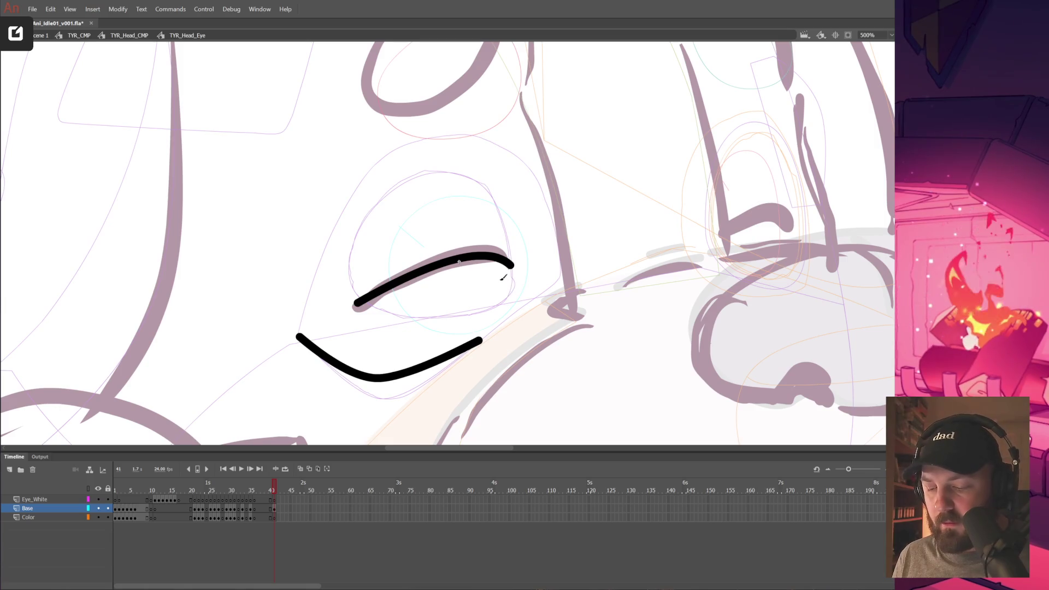
{"action": "key", "text": "ctrl+z"}
{"action": "left_click_drag", "start_coordinate": [494, 282], "coordinate": [510, 277]}
{"action": "key", "text": "ctrl+z"}
{"action": "key", "text": "ctrl+z"}
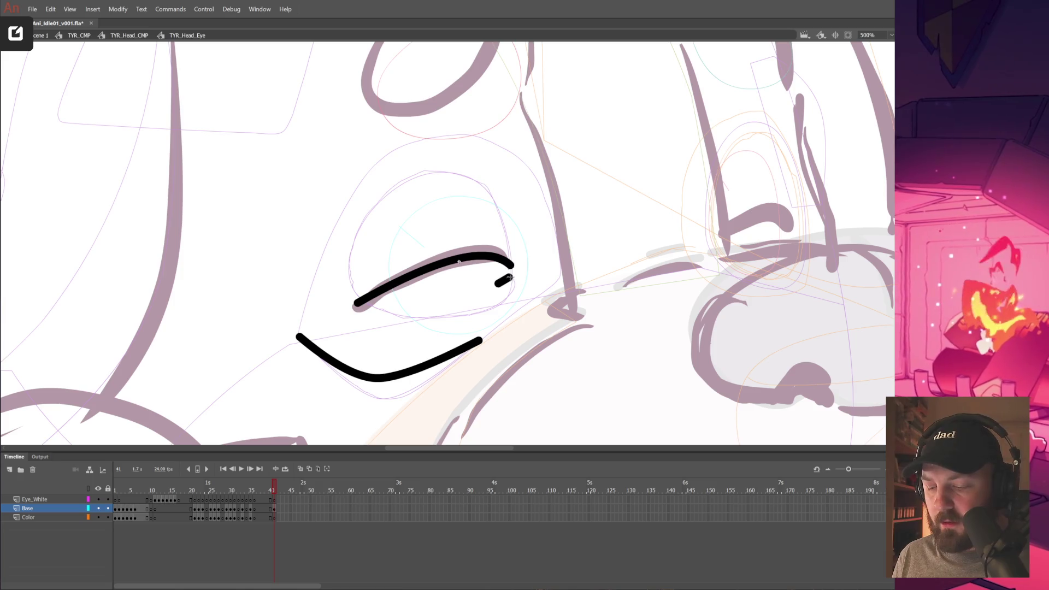
{"action": "key", "text": "ctrl+z"}
Add short strokes at the upper curve's end, then zoom out to the whole head.
{"action": "key", "text": "ctrl+equal"}
{"action": "mouse_move", "coordinate": [425, 265]}
{"action": "left_mouse_down"}
{"action": "mouse_move", "coordinate": [464, 252]}
{"action": "mouse_move", "coordinate": [428, 265]}
{"action": "left_mouse_up"}
{"action": "key", "text": "ctrl+z"}
{"action": "key", "text": "ctrl+z"}
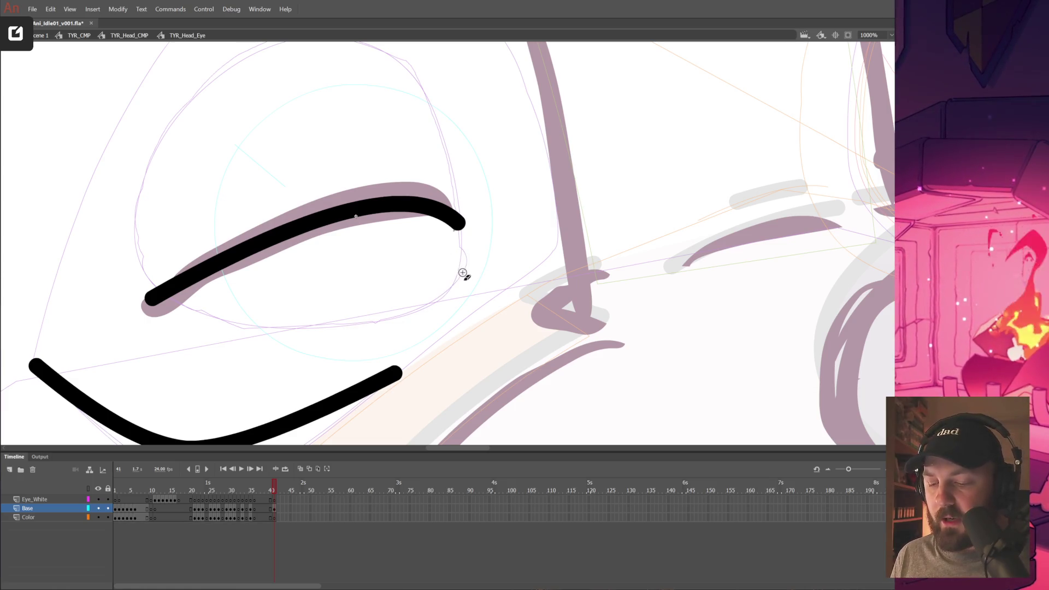
{"action": "left_click_drag", "start_coordinate": [465, 247], "coordinate": [421, 265]}
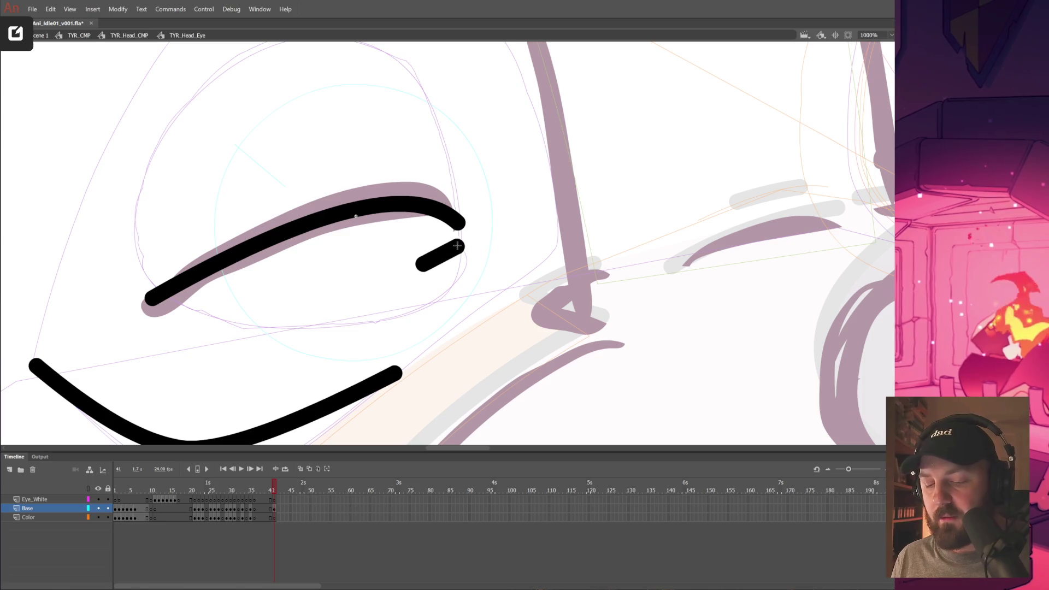
{"action": "key", "text": "ctrl+z"}
{"action": "mouse_move", "coordinate": [466, 249]}
{"action": "left_mouse_down"}
{"action": "mouse_move", "coordinate": [420, 274]}
{"action": "mouse_move", "coordinate": [535, 326]}
{"action": "left_mouse_up"}
{"action": "mouse_move", "coordinate": [499, 200]}
{"action": "left_mouse_down"}
{"action": "mouse_move", "coordinate": [533, 217]}
{"action": "mouse_move", "coordinate": [495, 198]}
{"action": "left_mouse_up"}
{"action": "key", "text": "ctrl+z"}
{"action": "left_click", "coordinate": [590, 266], "text": "alt"}
{"action": "left_click", "coordinate": [591, 267], "text": "alt"}
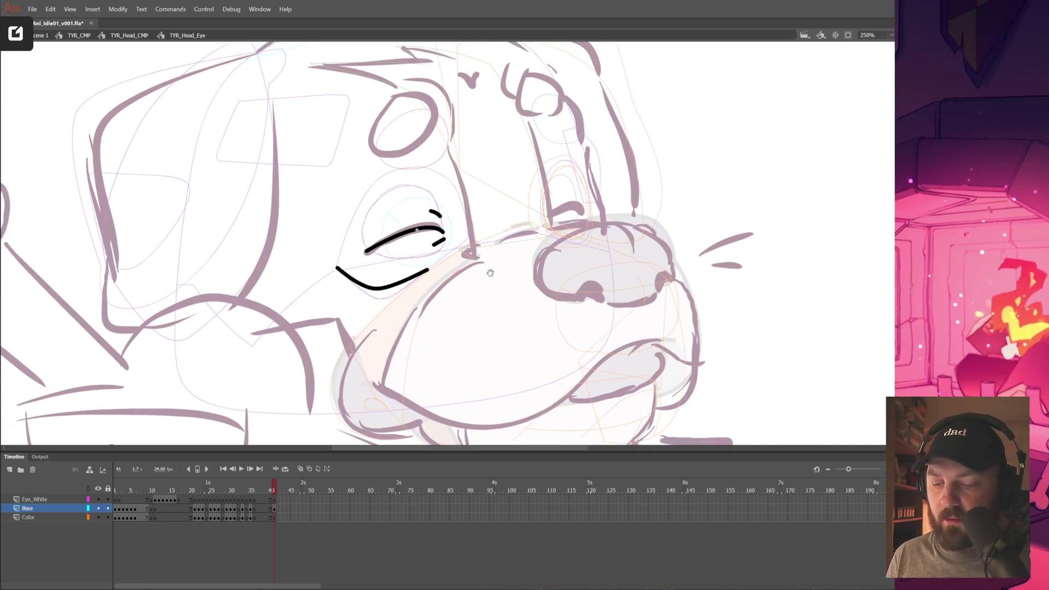
Compare frame 41 with open-eye frame 2 and fill the closed eye's interior orange.
{"action": "scroll", "coordinate": [366, 246], "scroll_direction": "up", "scroll_amount": 1}
{"action": "left_click", "coordinate": [274, 517]}
{"action": "left_click", "coordinate": [119, 518]}
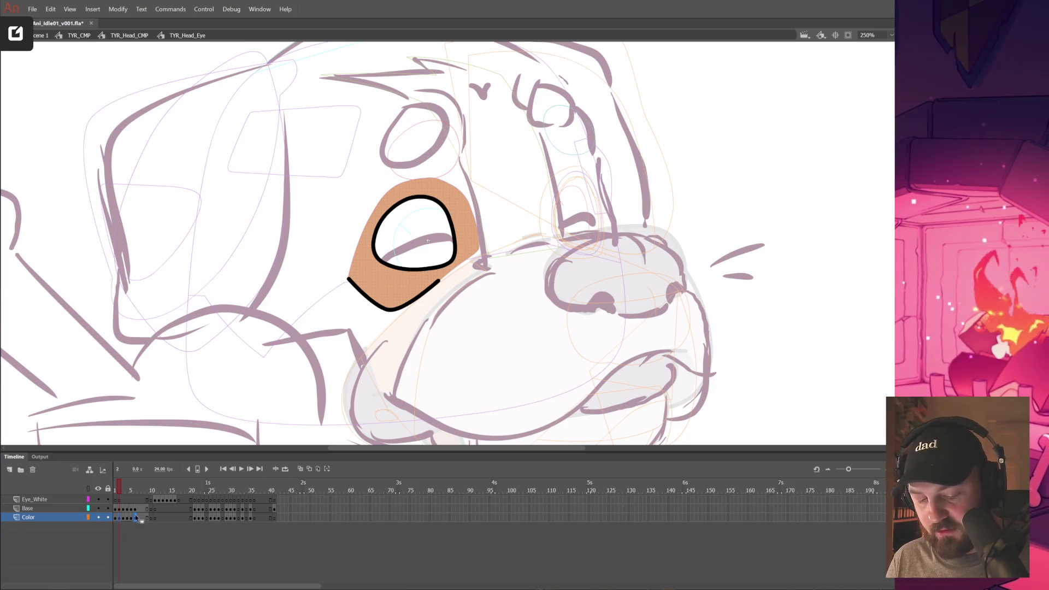
{"action": "left_click", "coordinate": [276, 519]}
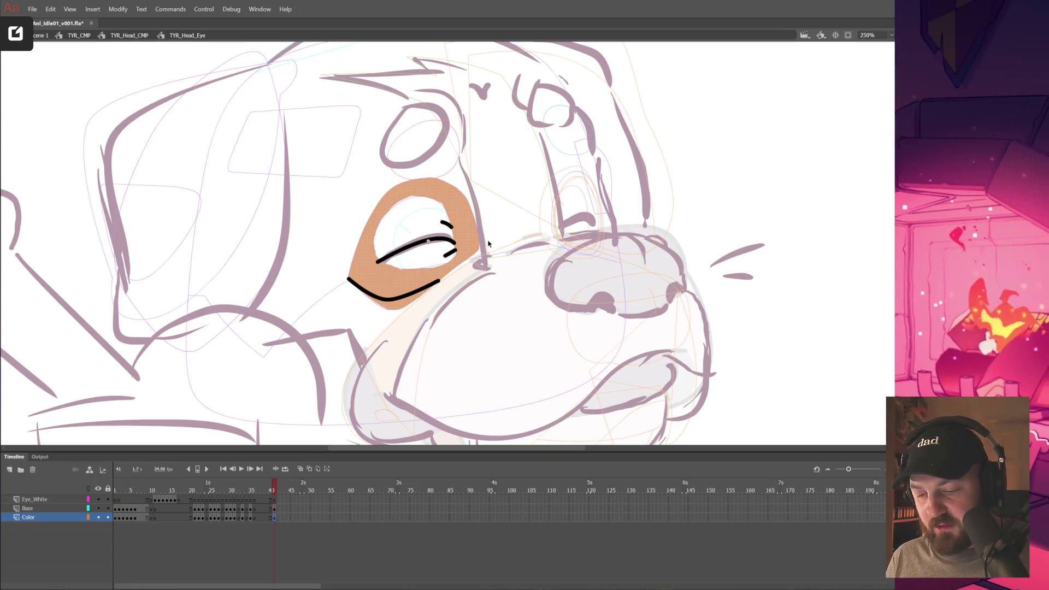
{"action": "left_click", "coordinate": [431, 224]}
{"action": "left_click", "coordinate": [432, 224]}
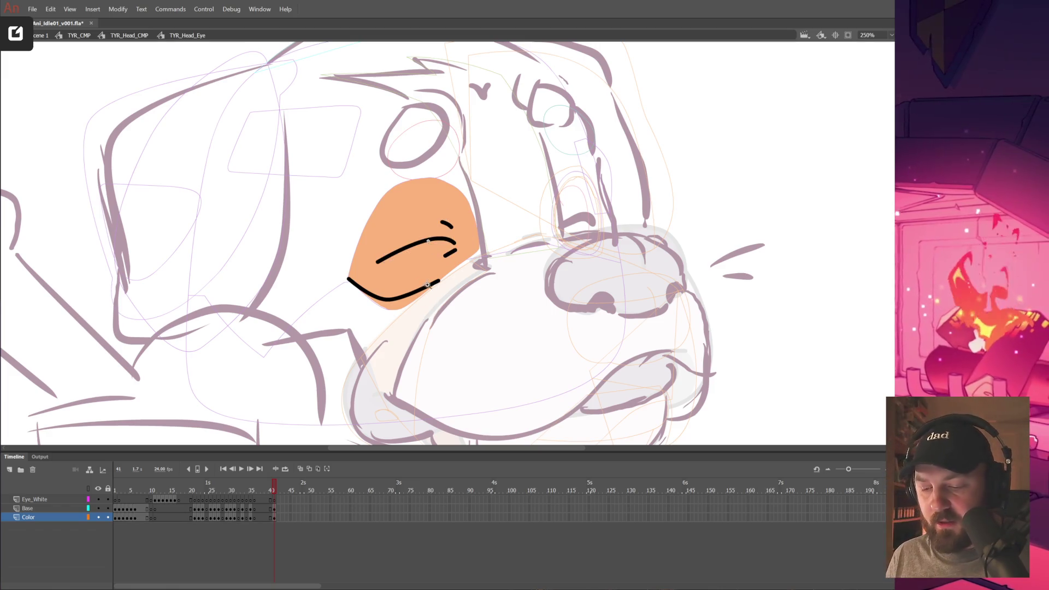
{"action": "key", "text": "z"}
{"action": "left_click", "coordinate": [410, 305]}
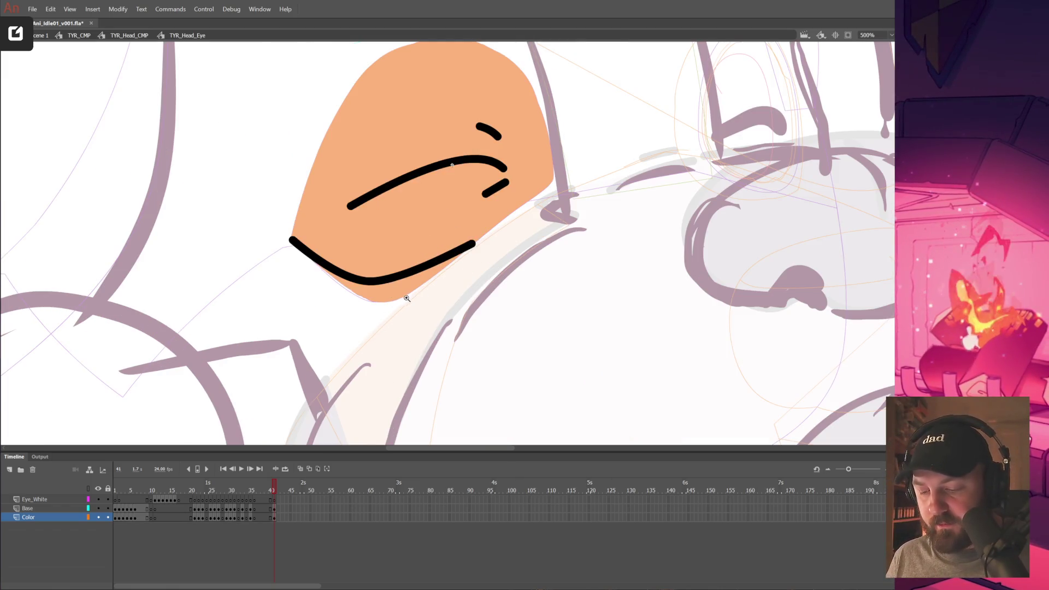
{"action": "left_click_drag", "start_coordinate": [407, 299], "coordinate": [447, 312]}
Try erasing the fill's lower-left edge, undo it, select the Base strokes, and open Preferences.
{"action": "left_click", "coordinate": [275, 518]}
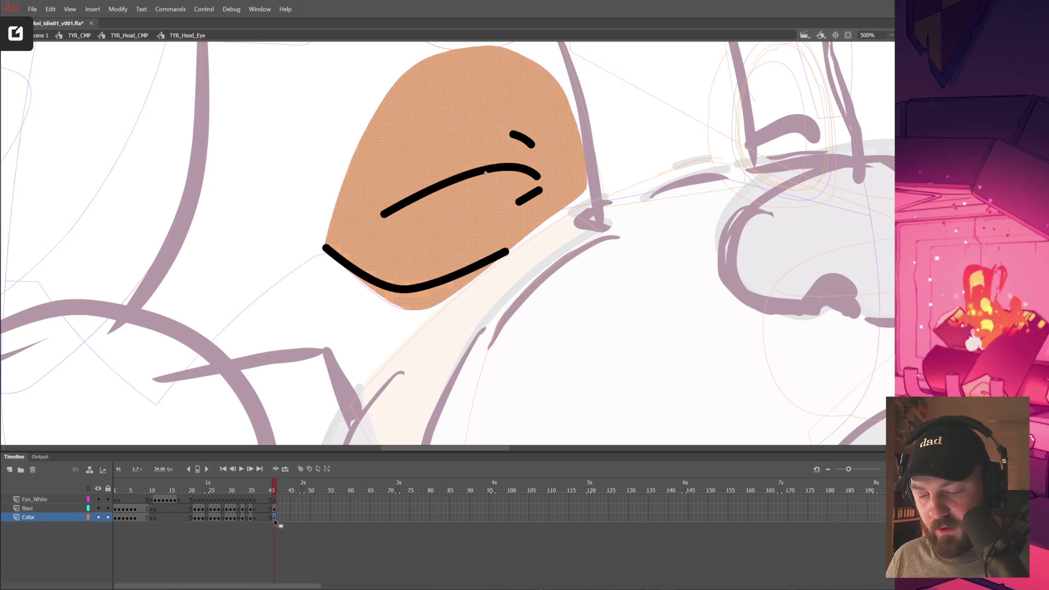
{"action": "key", "text": "b"}
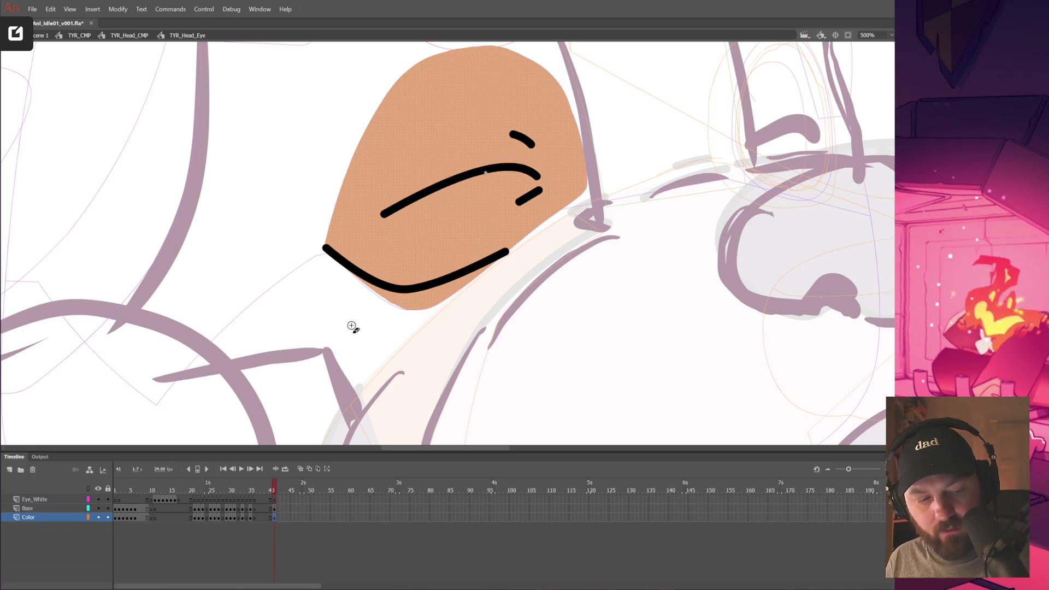
{"action": "mouse_move", "coordinate": [326, 261]}
{"action": "left_mouse_down"}
{"action": "mouse_move", "coordinate": [383, 300]}
{"action": "mouse_move", "coordinate": [435, 307]}
{"action": "left_mouse_up"}
{"action": "key", "text": "ctrl+z"}
{"action": "key", "text": "ctrl+z"}
{"action": "left_click", "coordinate": [33, 509]}
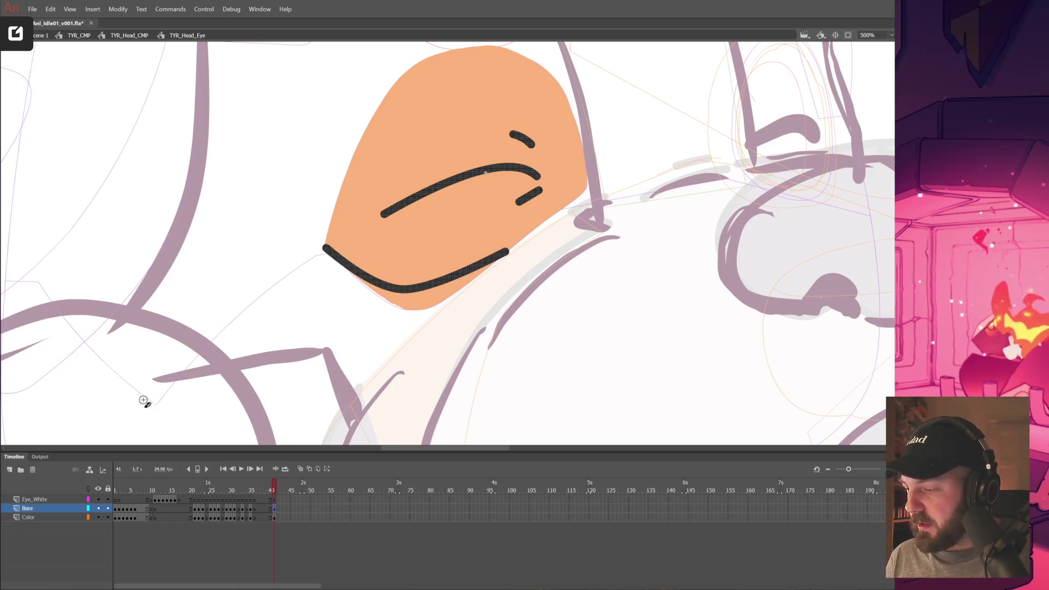
{"action": "left_click", "coordinate": [51, 9]}
{"action": "left_click", "coordinate": [106, 252]}
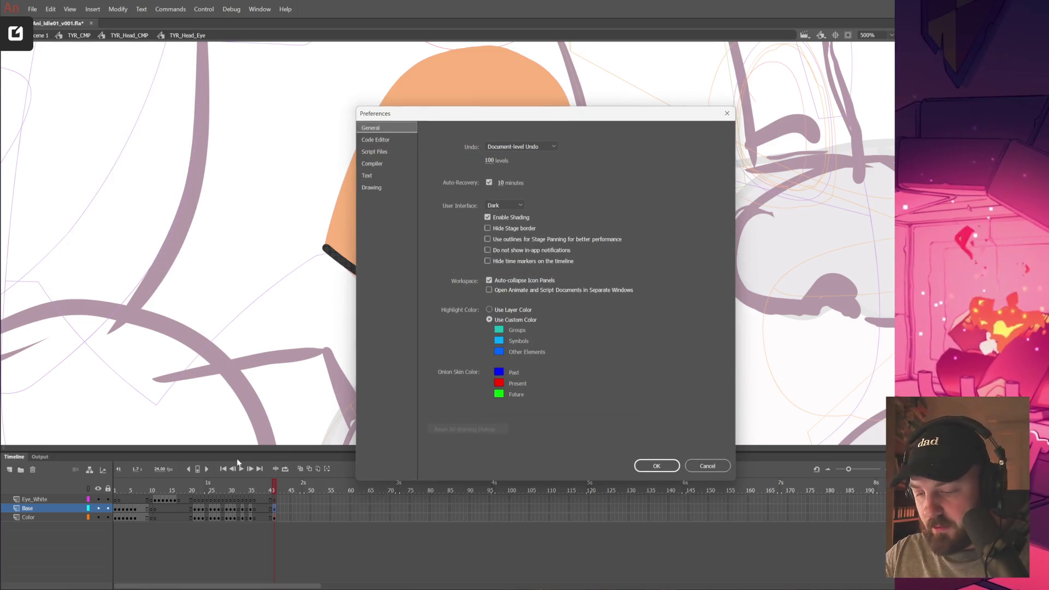
{"action": "left_click", "coordinate": [383, 188]}
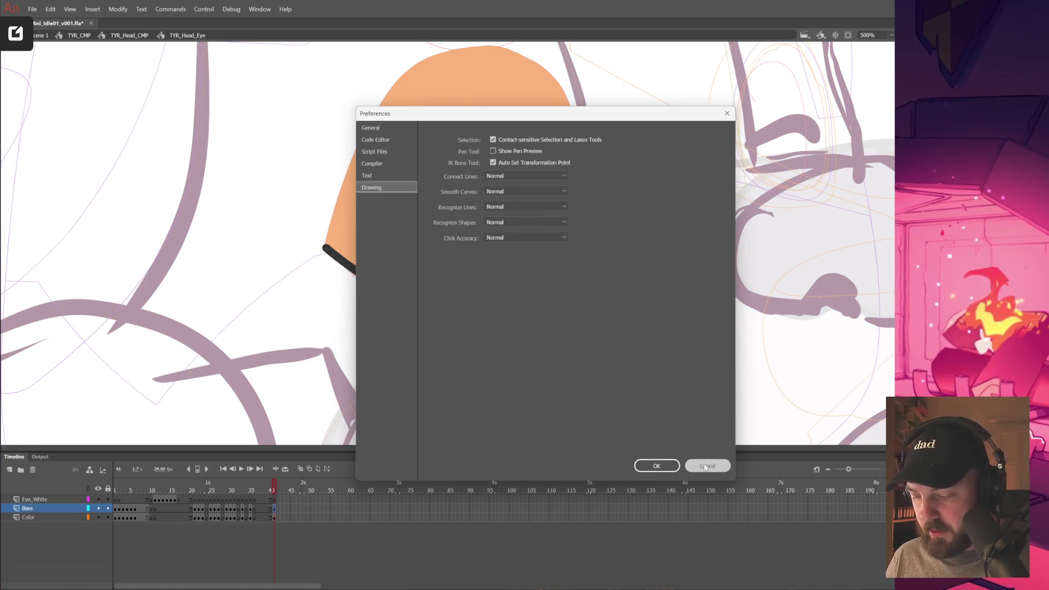
{"action": "left_click", "coordinate": [708, 465]}
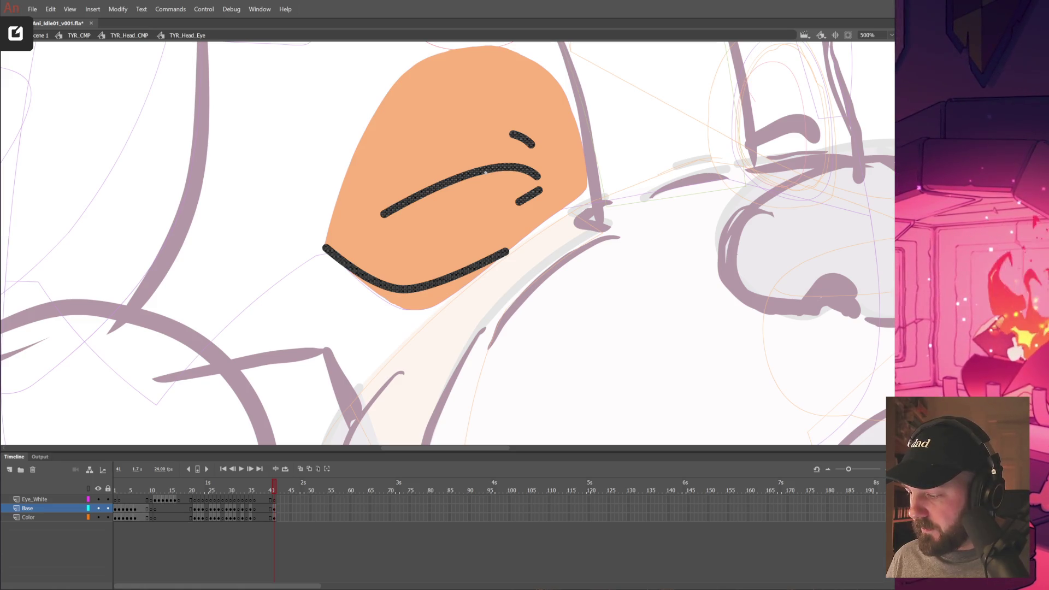
{"action": "key", "text": "Escape"}
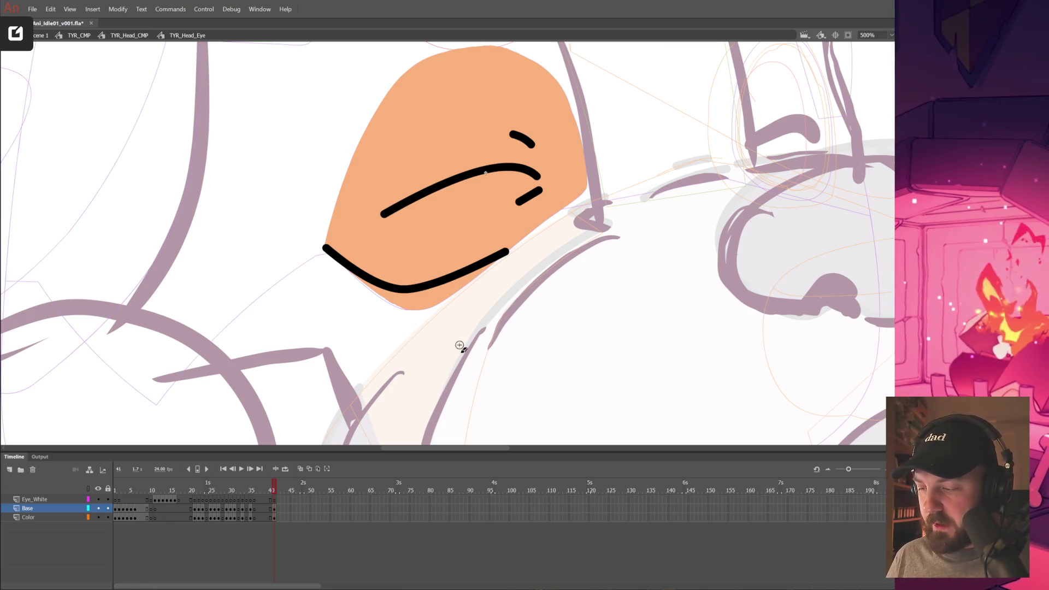
Erase the orange fill spilling below the lower eye line on the Color layer, then zoom out.
{"action": "left_click", "coordinate": [351, 276]}
{"action": "mouse_move", "coordinate": [353, 278]}
{"action": "left_mouse_down"}
{"action": "mouse_move", "coordinate": [386, 304]}
{"action": "mouse_move", "coordinate": [436, 315]}
{"action": "mouse_move", "coordinate": [422, 305]}
{"action": "left_mouse_up"}
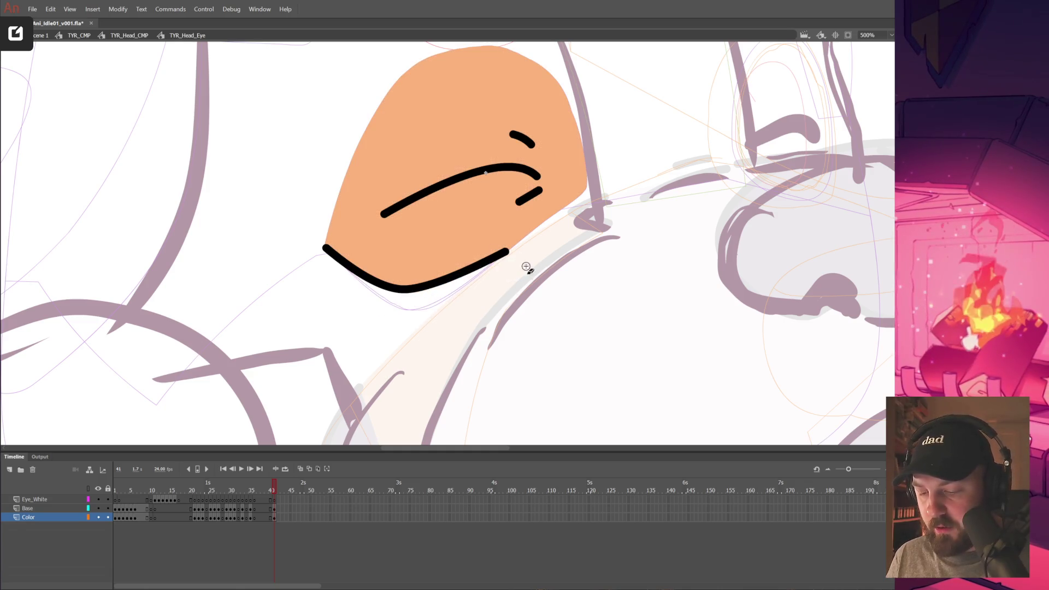
{"action": "key", "text": "ctrl+minus"}
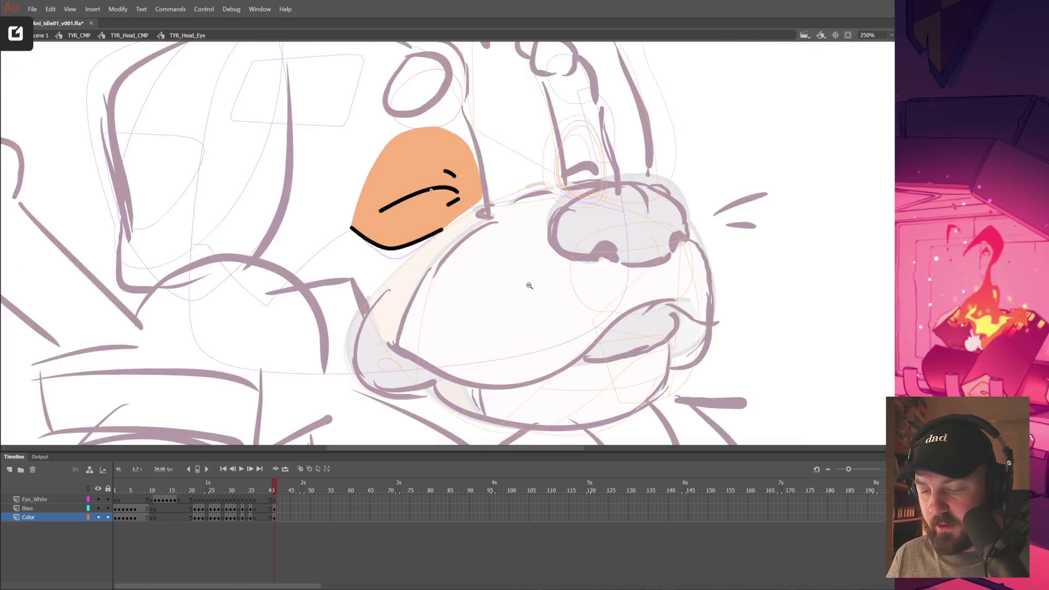
{"action": "key", "text": "ctrl+minus"}
Exit to the head, zoom in, and reopen the TYR_Head_Eye symbol.
{"action": "double_click", "coordinate": [505, 256]}
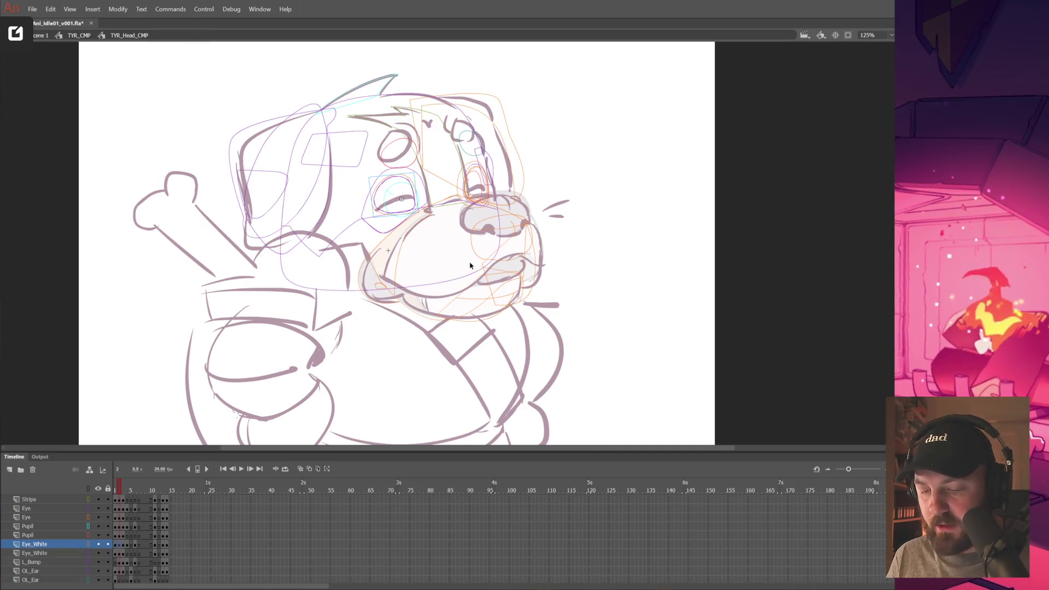
{"action": "key", "text": "ctrl+z"}
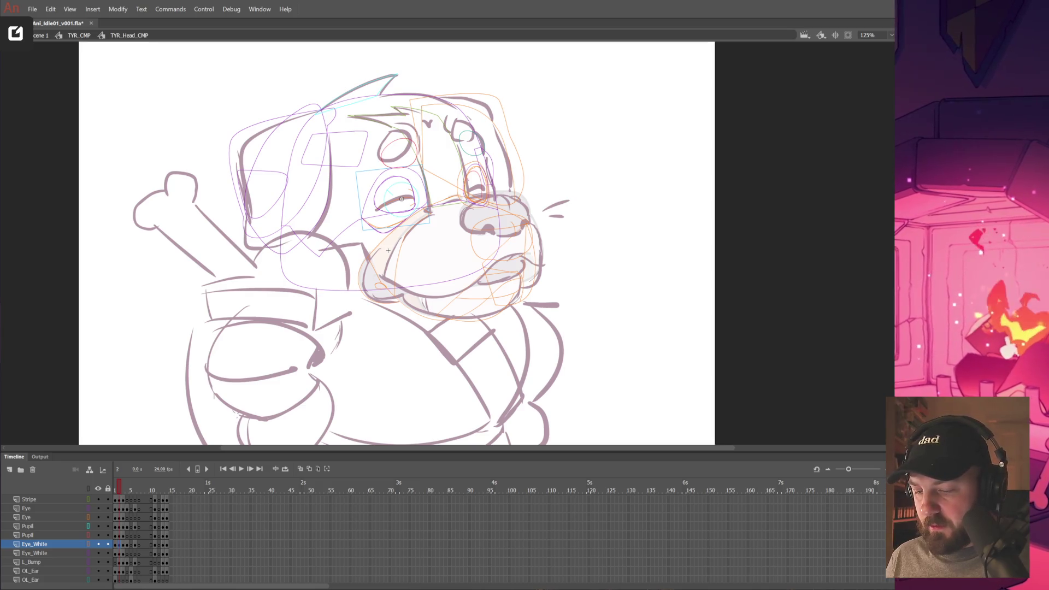
{"action": "left_click", "coordinate": [484, 212]}
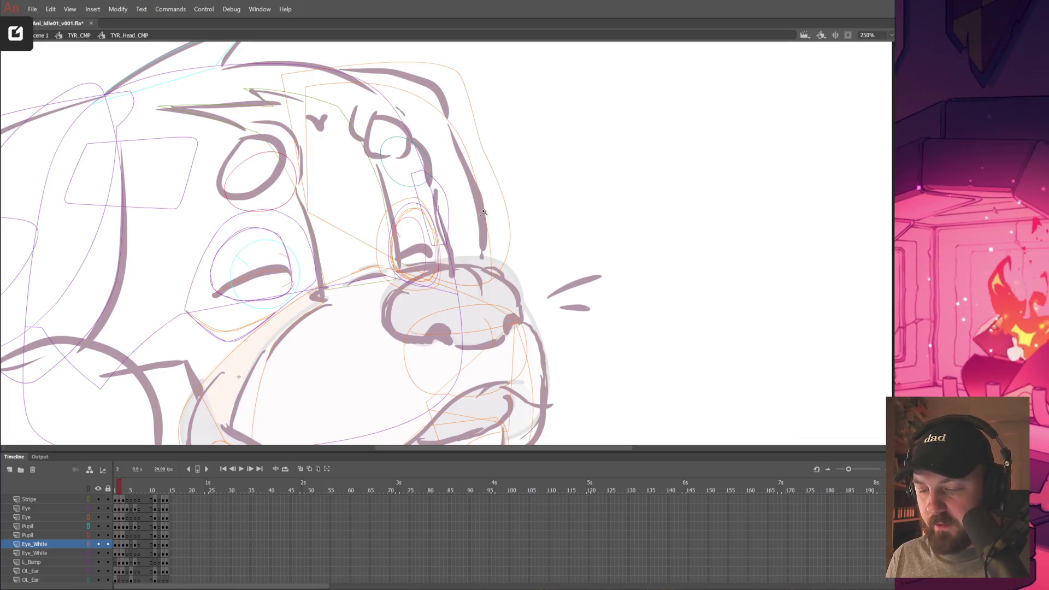
{"action": "double_click", "coordinate": [420, 221]}
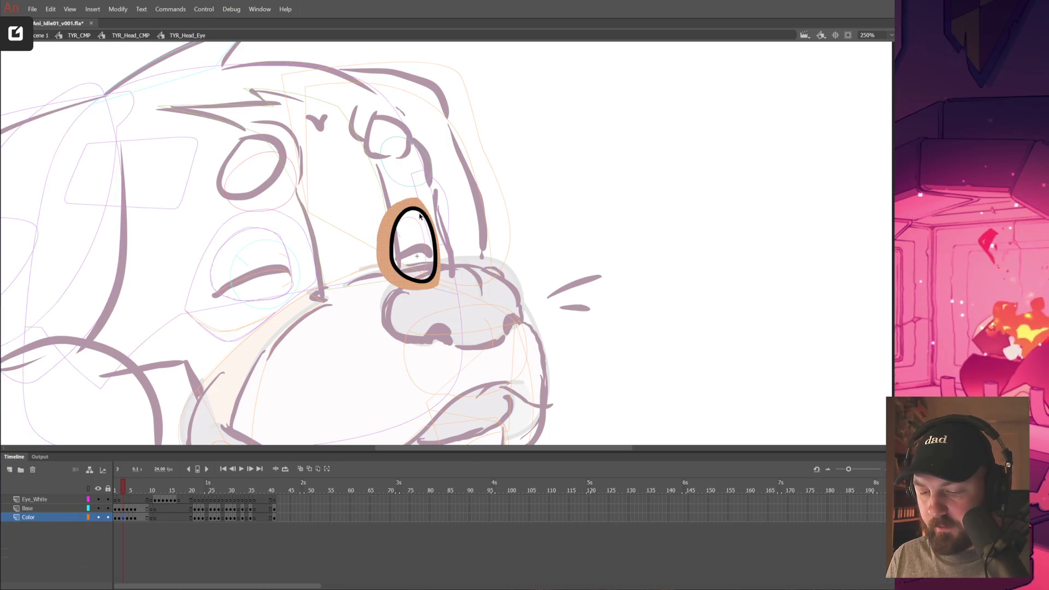
On frame 42 of the Base layer, brush a thick curved lid line and a short lash stroke.
{"action": "left_click", "coordinate": [385, 302]}
{"action": "left_click", "coordinate": [278, 519]}
{"action": "left_click", "coordinate": [278, 509]}
{"action": "left_click_drag", "start_coordinate": [511, 312], "coordinate": [607, 325]}
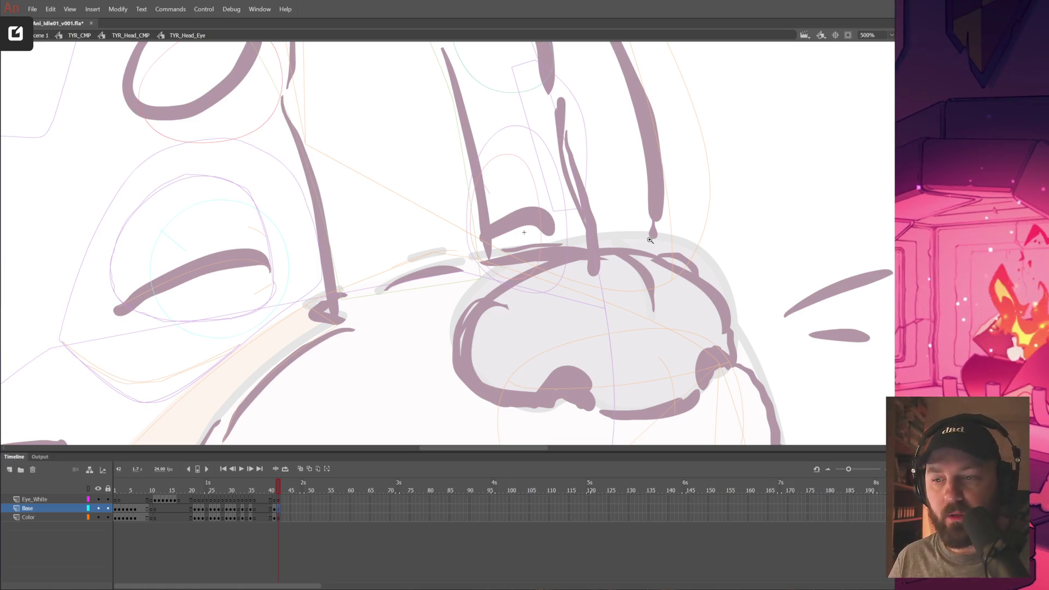
{"action": "left_click", "coordinate": [543, 247]}
{"action": "mouse_move", "coordinate": [384, 237]}
{"action": "left_mouse_down"}
{"action": "mouse_move", "coordinate": [517, 235]}
{"action": "mouse_move", "coordinate": [449, 219]}
{"action": "left_mouse_up"}
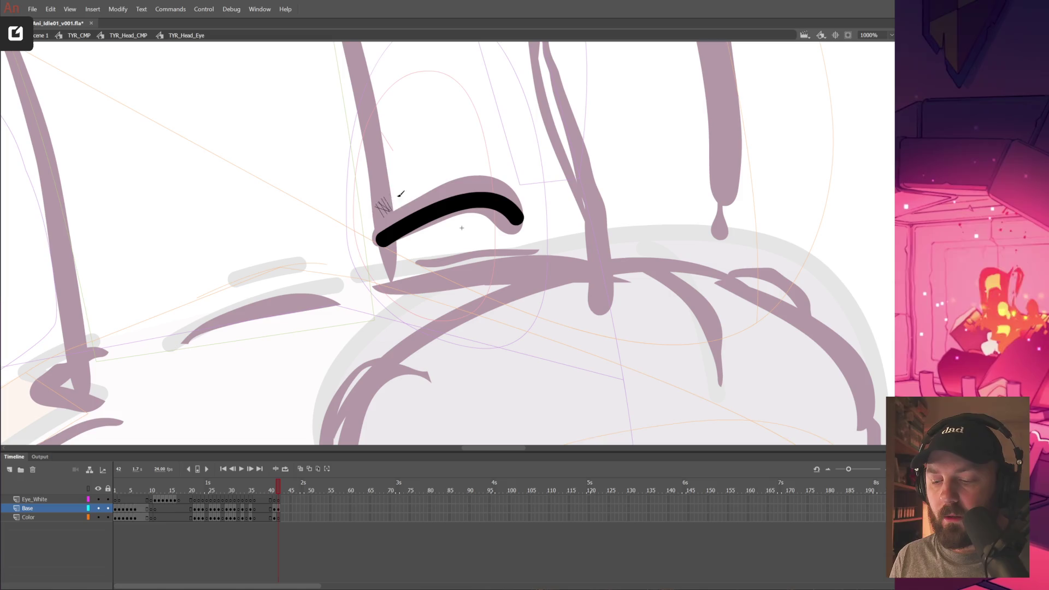
{"action": "left_click_drag", "start_coordinate": [406, 191], "coordinate": [379, 212]}
{"action": "mouse_move", "coordinate": [407, 262]}
{"action": "left_mouse_down"}
{"action": "mouse_move", "coordinate": [389, 276]}
{"action": "mouse_move", "coordinate": [420, 264]}
{"action": "left_mouse_up"}
{"action": "key", "text": "ctrl+z"}
{"action": "key", "text": "ctrl+minus"}
{"action": "key", "text": "ctrl+minus"}
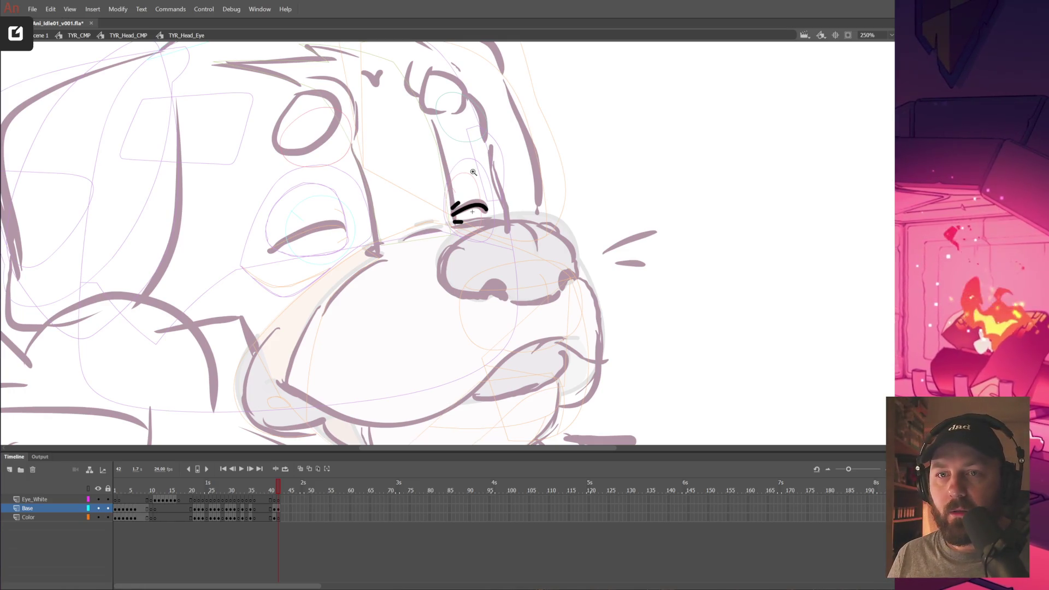
Compare the new eye lines with frame 41 and scrub back to frame 1.
{"action": "left_click", "coordinate": [397, 185]}
{"action": "mouse_move", "coordinate": [529, 347]}
{"action": "left_mouse_down"}
{"action": "mouse_move", "coordinate": [511, 317]}
{"action": "mouse_move", "coordinate": [480, 317]}
{"action": "left_mouse_up"}
{"action": "left_click", "coordinate": [275, 489]}
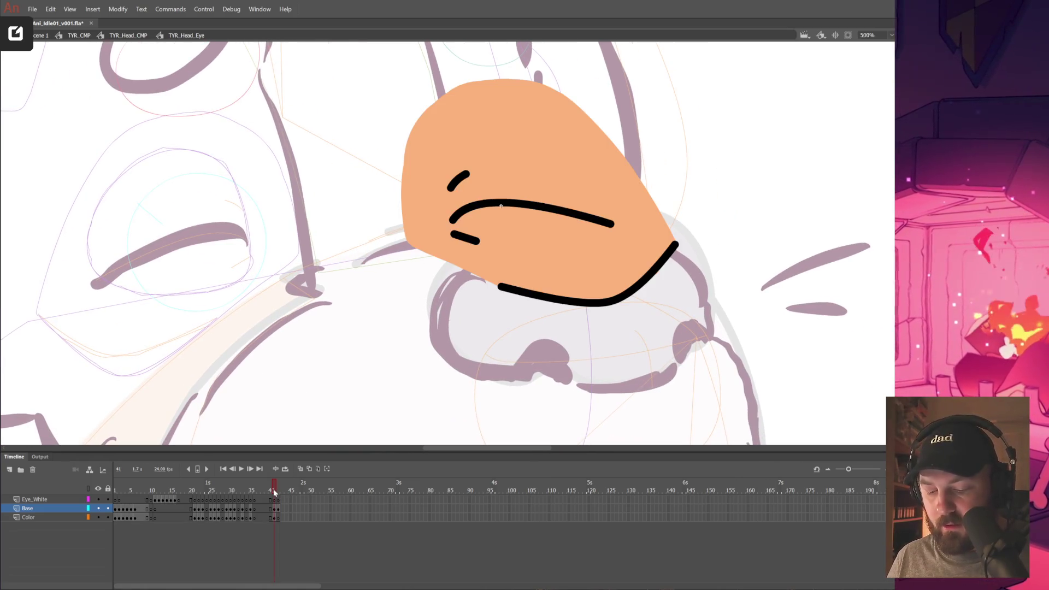
{"action": "left_click", "coordinate": [277, 489]}
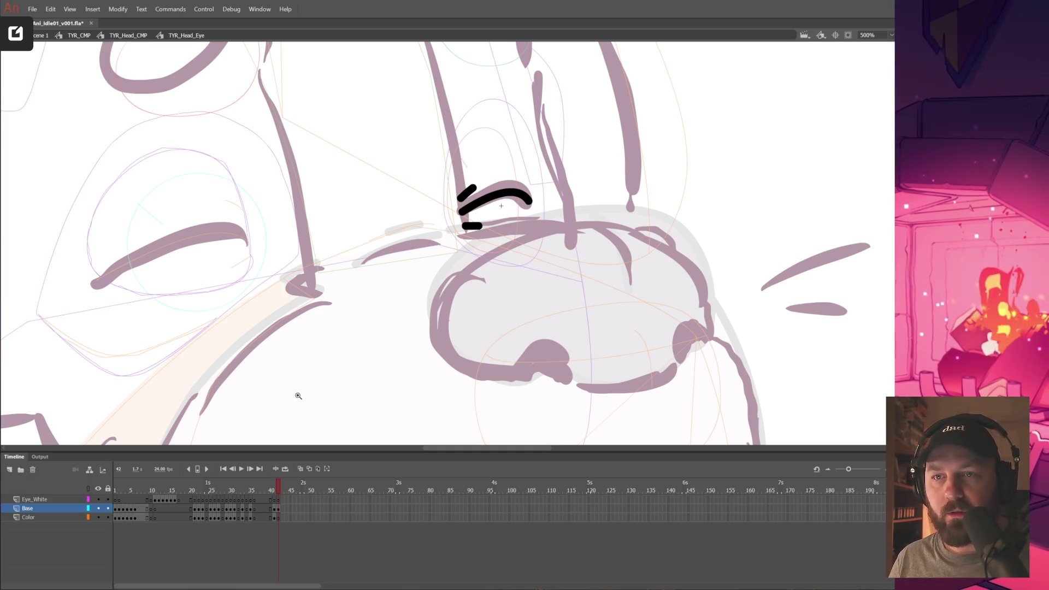
{"action": "left_click_drag", "start_coordinate": [186, 482], "coordinate": [112, 504]}
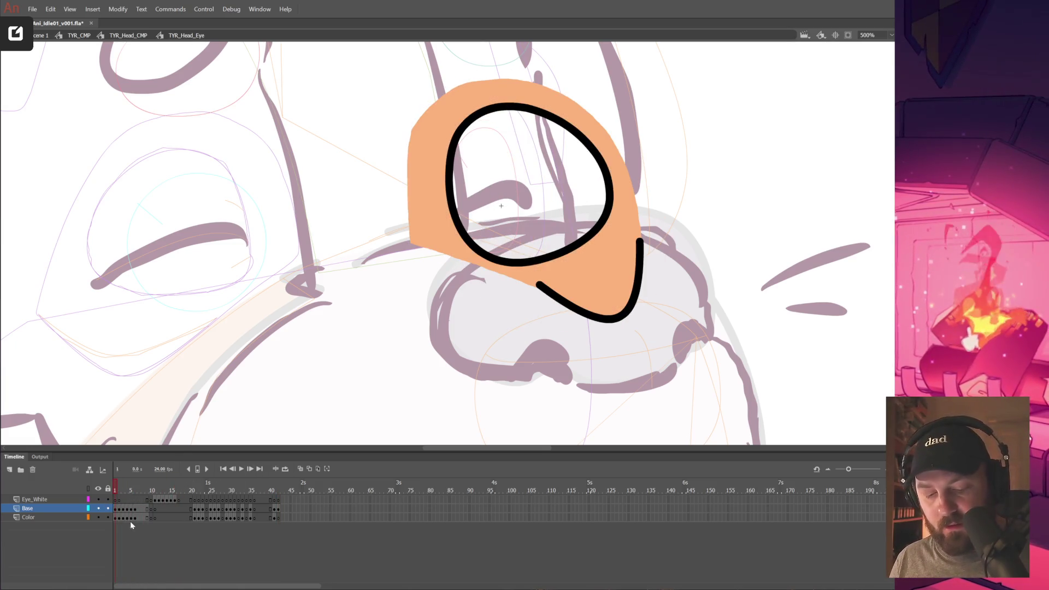
Fill the orange ring around the closed eye on Color frame 42, then exit to the head.
{"action": "left_click", "coordinate": [124, 518]}
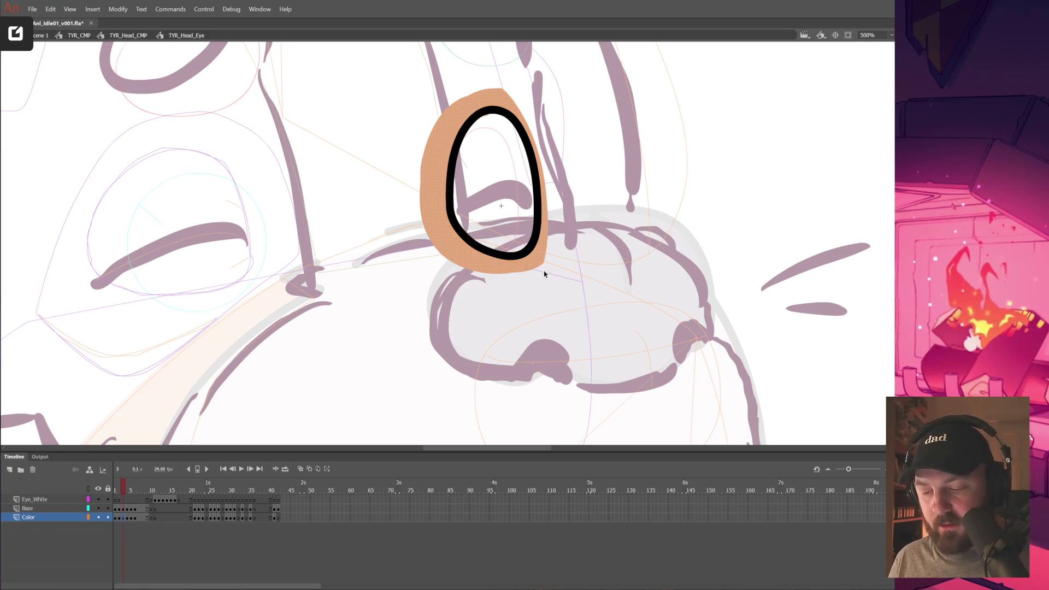
{"action": "left_click", "coordinate": [279, 518]}
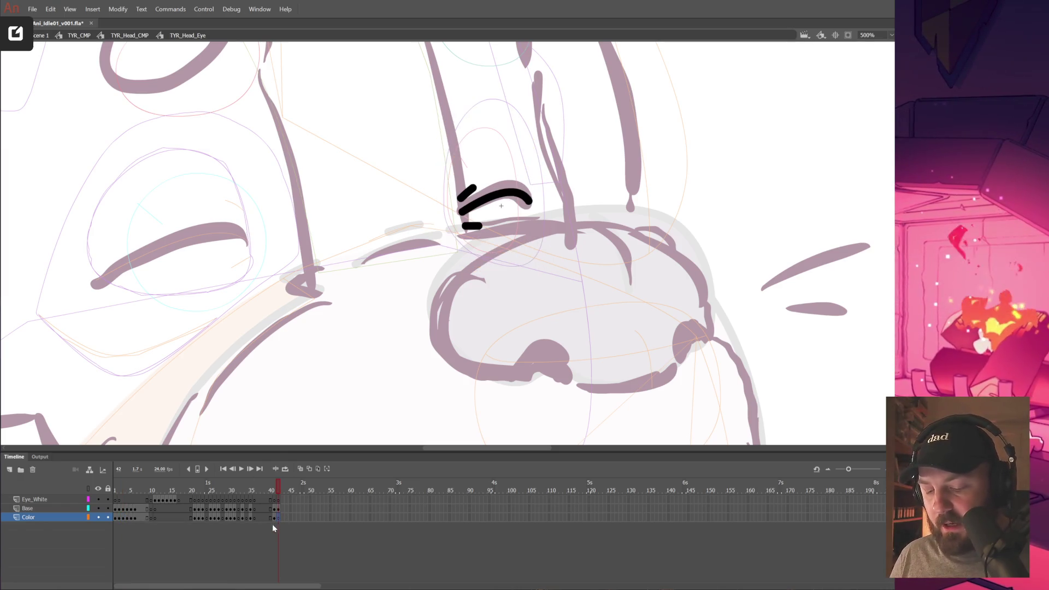
{"action": "left_click", "coordinate": [525, 243]}
{"action": "left_click_drag", "start_coordinate": [510, 277], "coordinate": [609, 356]}
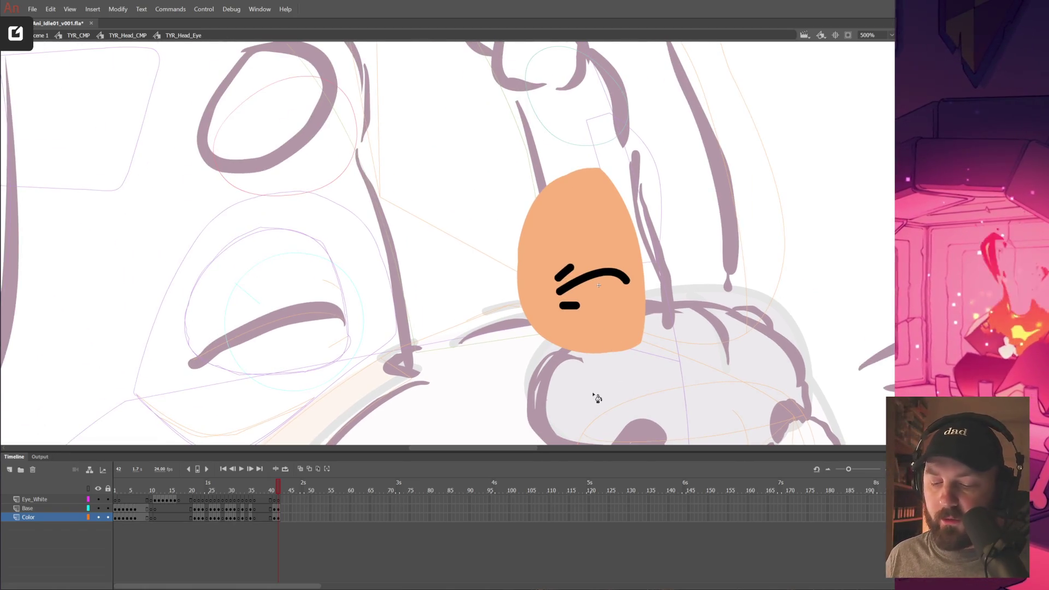
{"action": "left_click_drag", "start_coordinate": [594, 398], "coordinate": [588, 407]}
{"action": "left_click", "coordinate": [590, 395]}
{"action": "left_click_drag", "start_coordinate": [276, 516], "coordinate": [229, 515]}
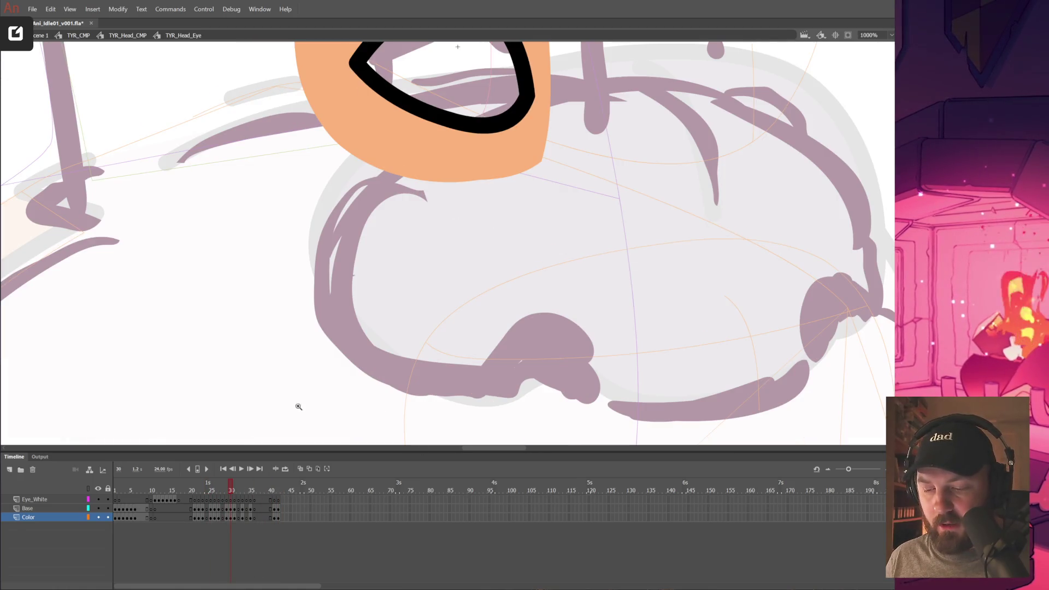
{"action": "left_click", "coordinate": [441, 305], "text": "alt"}
{"action": "left_click", "coordinate": [449, 304], "text": "alt"}
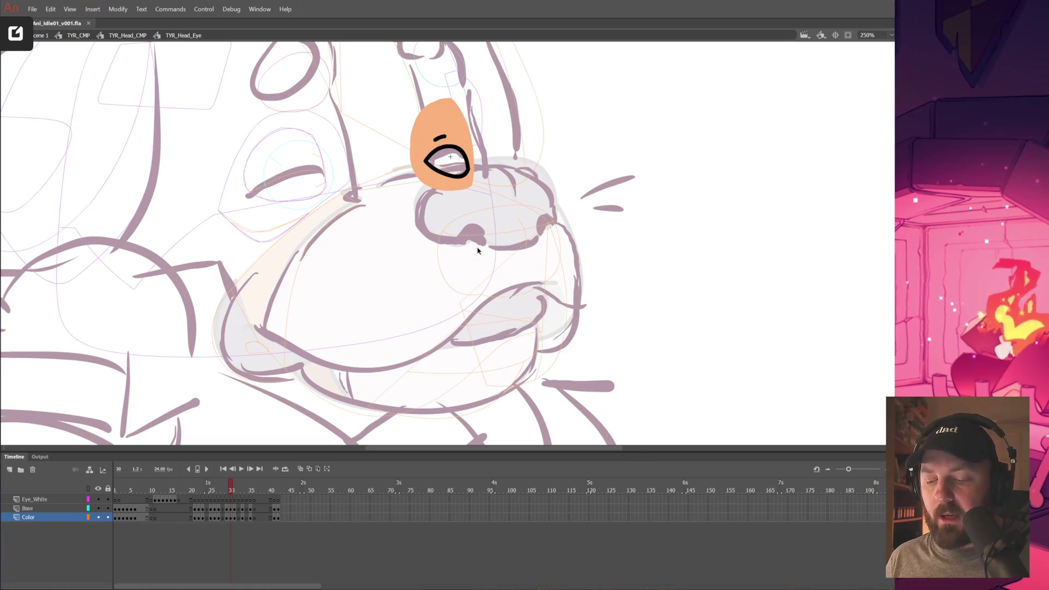
{"action": "left_click_drag", "start_coordinate": [608, 243], "coordinate": [715, 253]}
{"action": "double_click", "coordinate": [717, 255]}
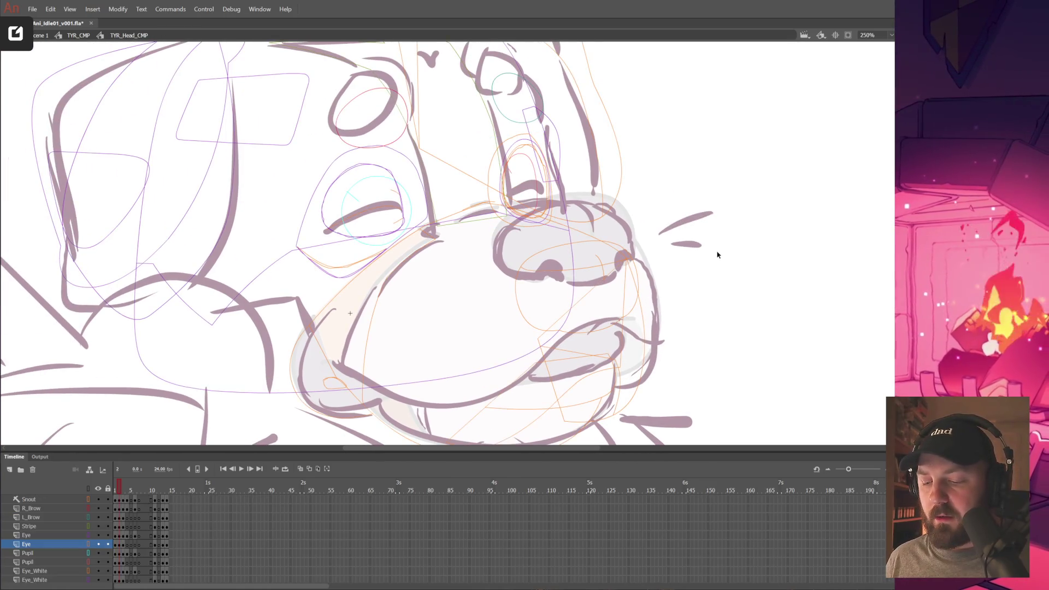
Show the head in full colour, select Eye_White and the Eye layer, and edit TYR_Head_Eye in place.
{"action": "left_click", "coordinate": [522, 150]}
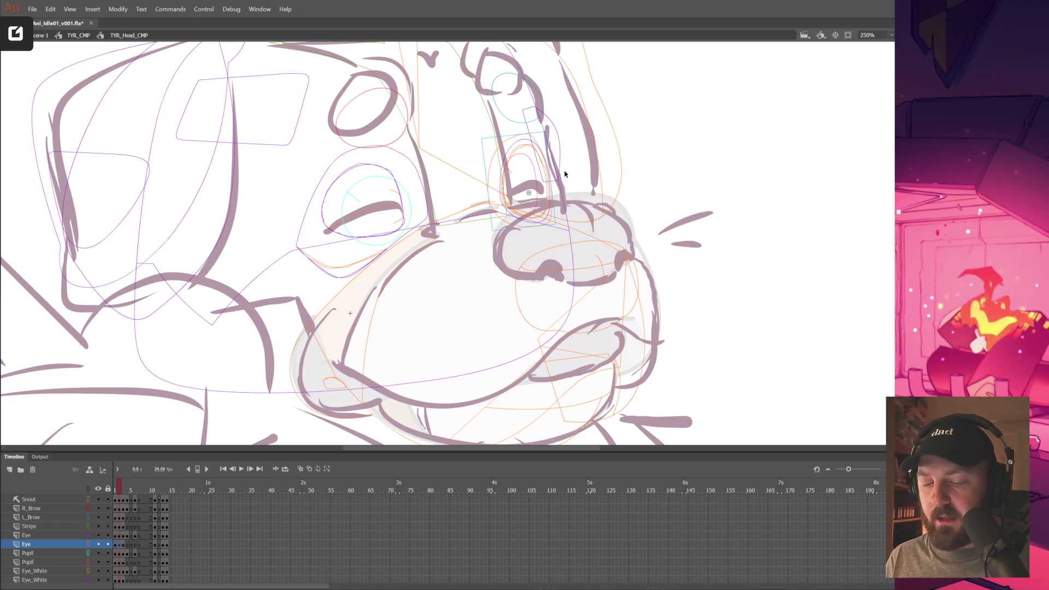
{"action": "left_click", "coordinate": [677, 267]}
{"action": "left_click", "coordinate": [87, 489]}
{"action": "left_click", "coordinate": [88, 489]}
{"action": "left_click", "coordinate": [87, 488]}
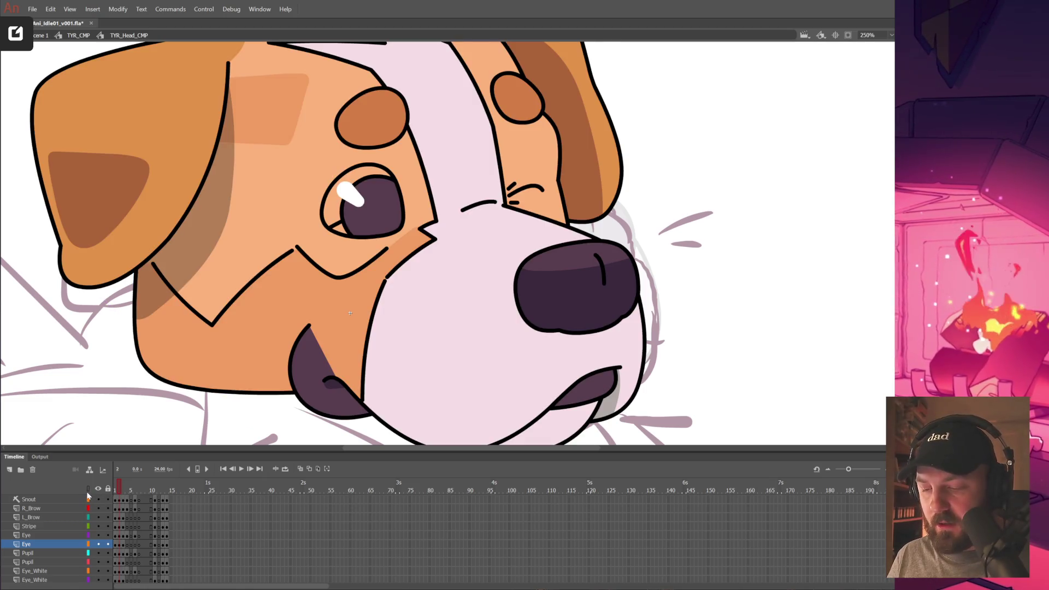
{"action": "left_click", "coordinate": [334, 232]}
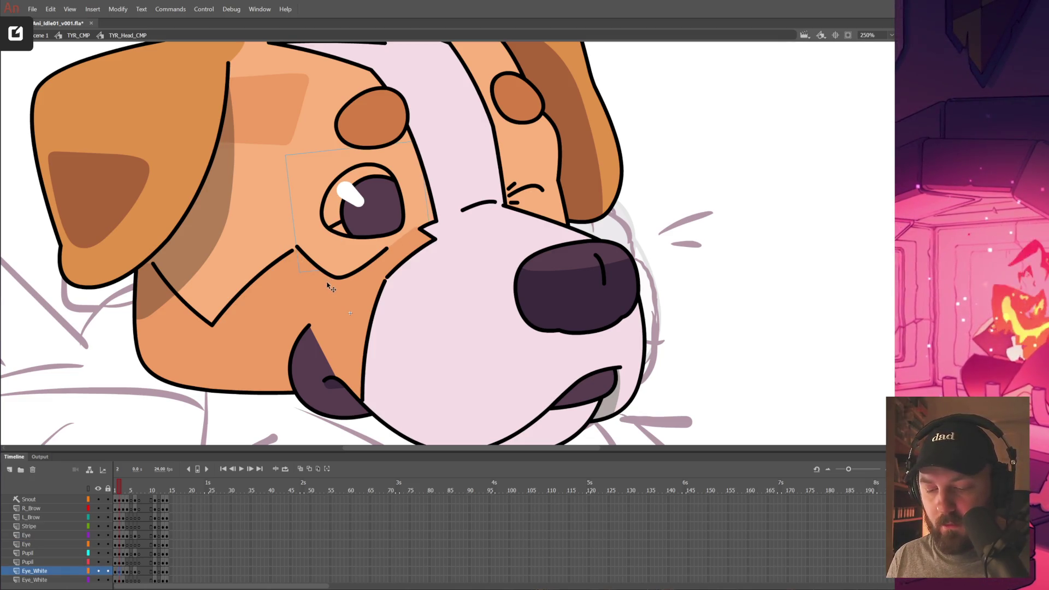
{"action": "left_click", "coordinate": [154, 540]}
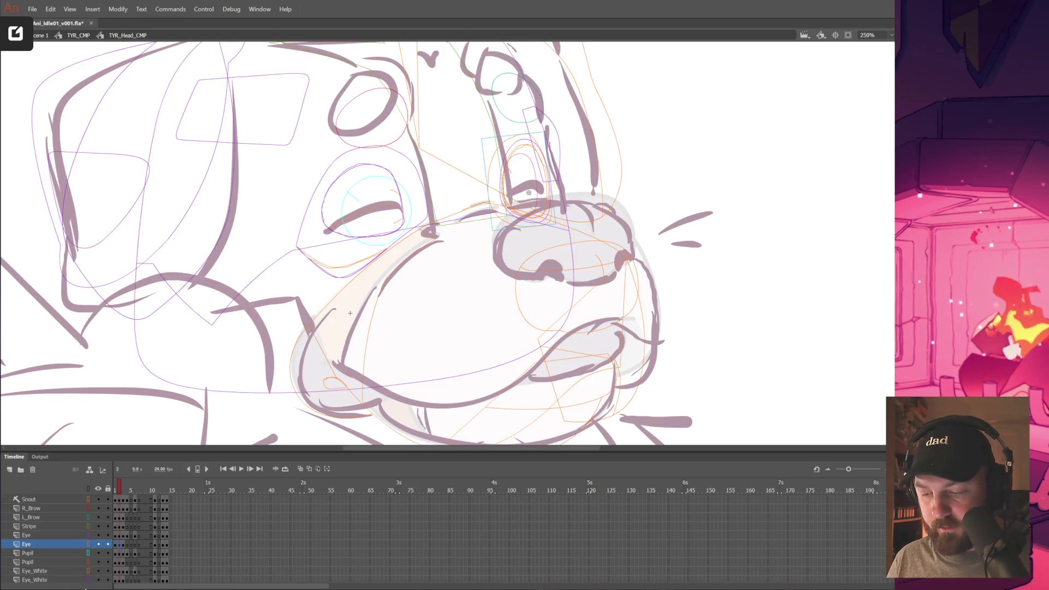
{"action": "double_click", "coordinate": [528, 192]}
{"action": "double_click", "coordinate": [529, 192]}
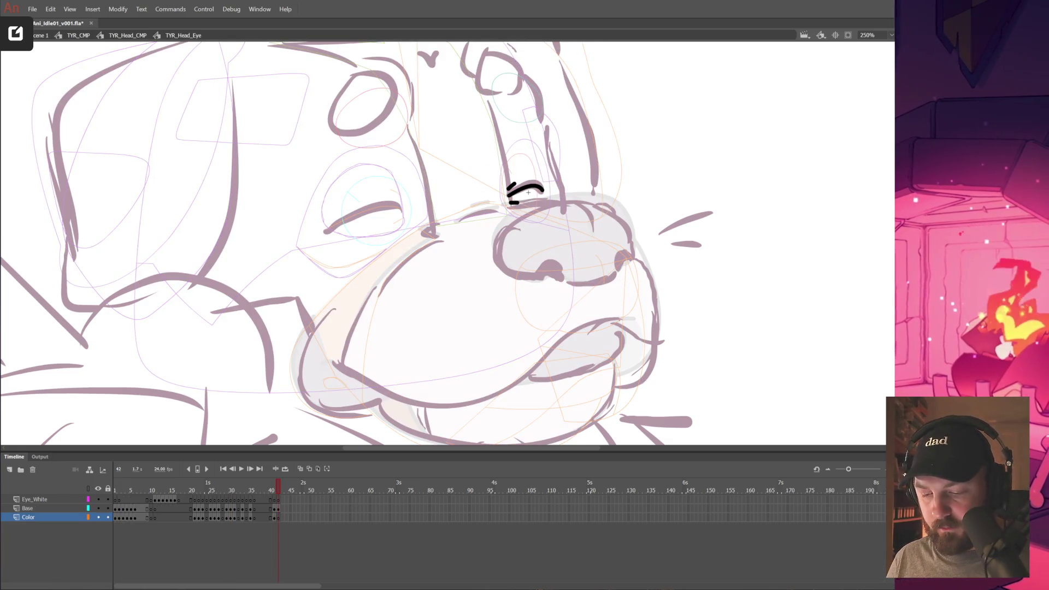
Flip between eye frames 30, 41 and 42, then exit and re-enter the eye symbol.
{"action": "key", "text": "comma"}
{"action": "key", "text": "comma"}
{"action": "key", "text": "comma"}
{"action": "key", "text": "period"}
{"action": "key", "text": "period"}
{"action": "key", "text": "period"}
{"action": "key", "text": "period"}
{"action": "key", "text": "period"}
{"action": "key", "text": "period"}
{"action": "key", "text": "period"}
{"action": "key", "text": "period"}
{"action": "key", "text": "period"}
{"action": "key", "text": "period"}
{"action": "key", "text": "period"}
{"action": "key", "text": "period"}
{"action": "key", "text": "period"}
{"action": "key", "text": "period"}
{"action": "key", "text": "comma"}
{"action": "key", "text": "comma"}
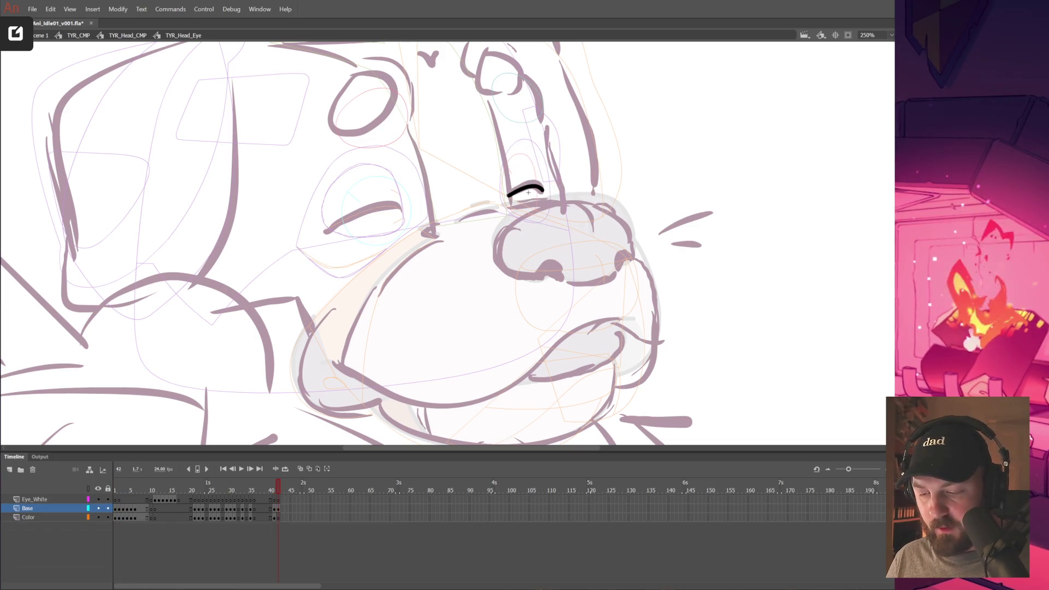
{"action": "double_click", "coordinate": [350, 314]}
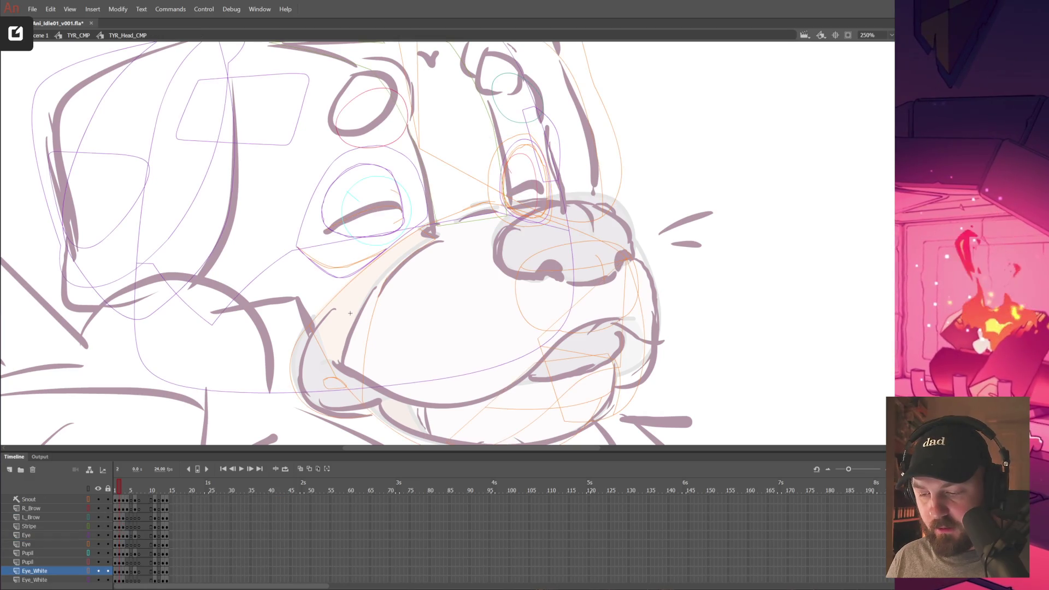
{"action": "double_click", "coordinate": [371, 211]}
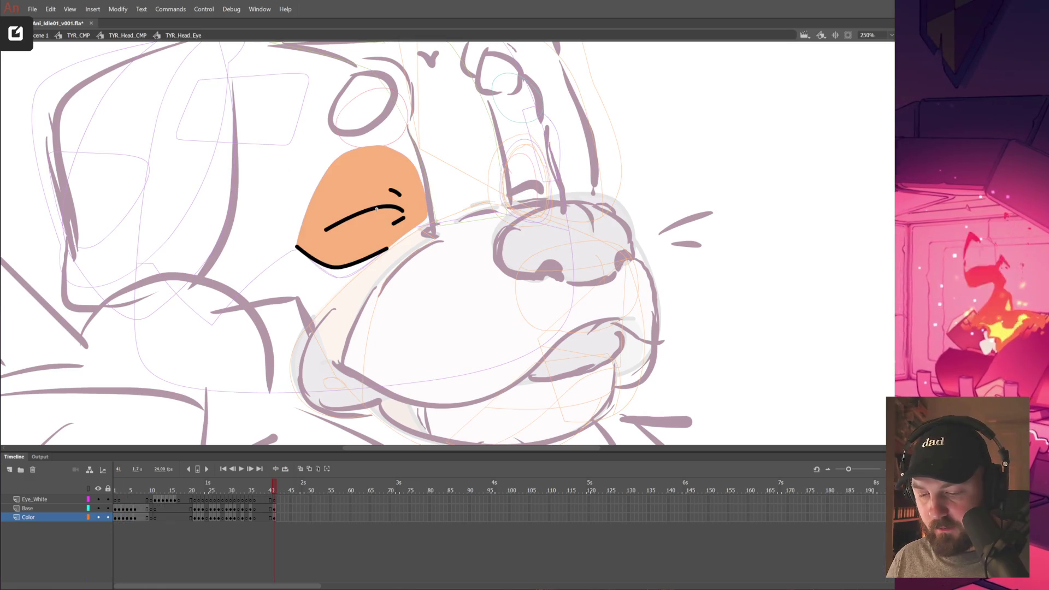
Compare frames 41 and 42, check the lower eyelid stroke, and return to the head.
{"action": "left_click", "coordinate": [278, 508]}
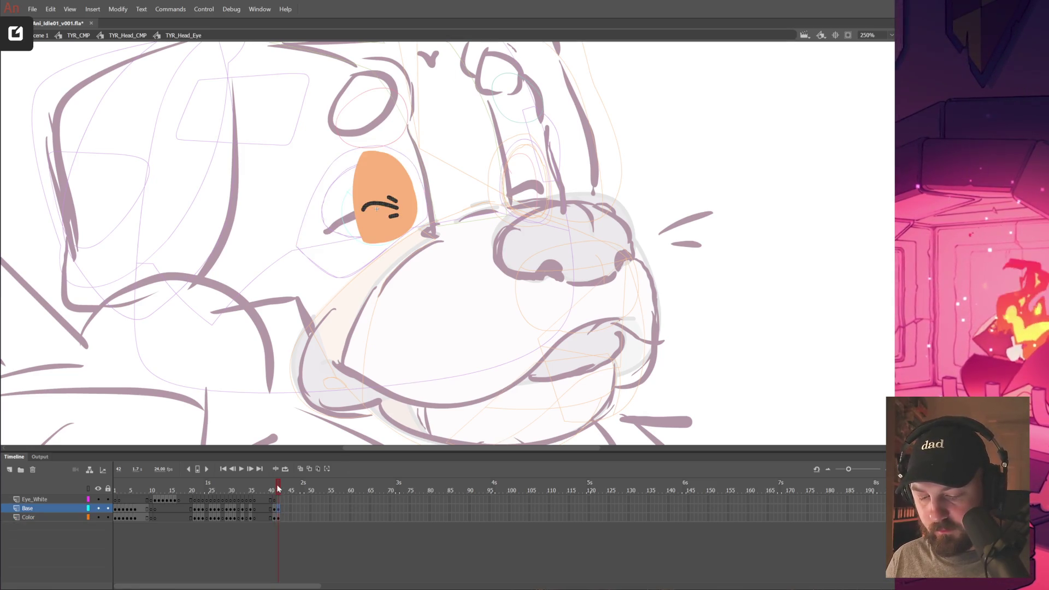
{"action": "left_click_drag", "start_coordinate": [278, 488], "coordinate": [275, 488]}
{"action": "left_click", "coordinate": [351, 265]}
{"action": "left_click", "coordinate": [474, 304]}
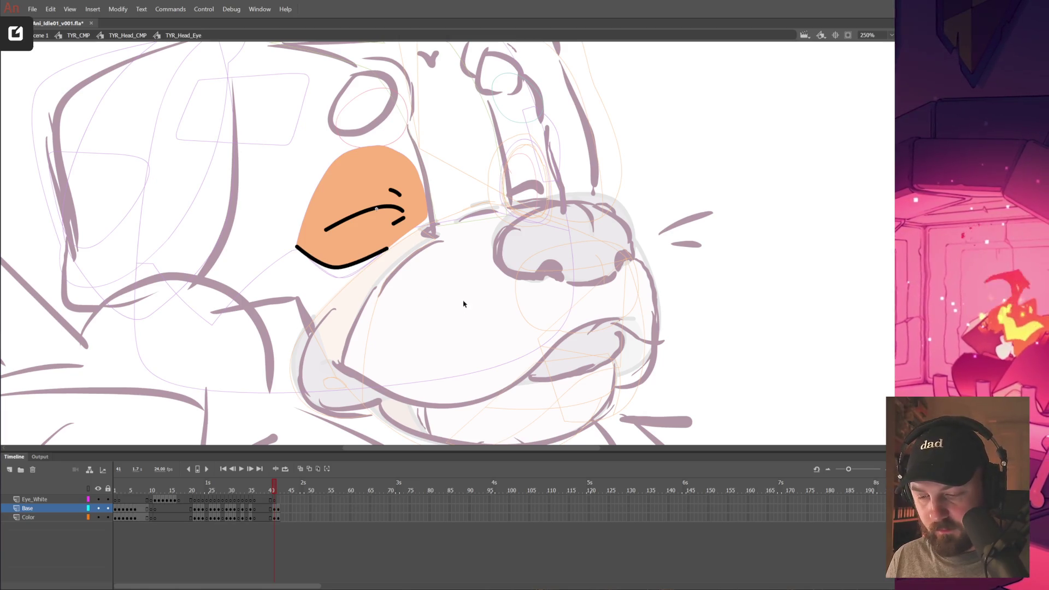
{"action": "double_click", "coordinate": [464, 300]}
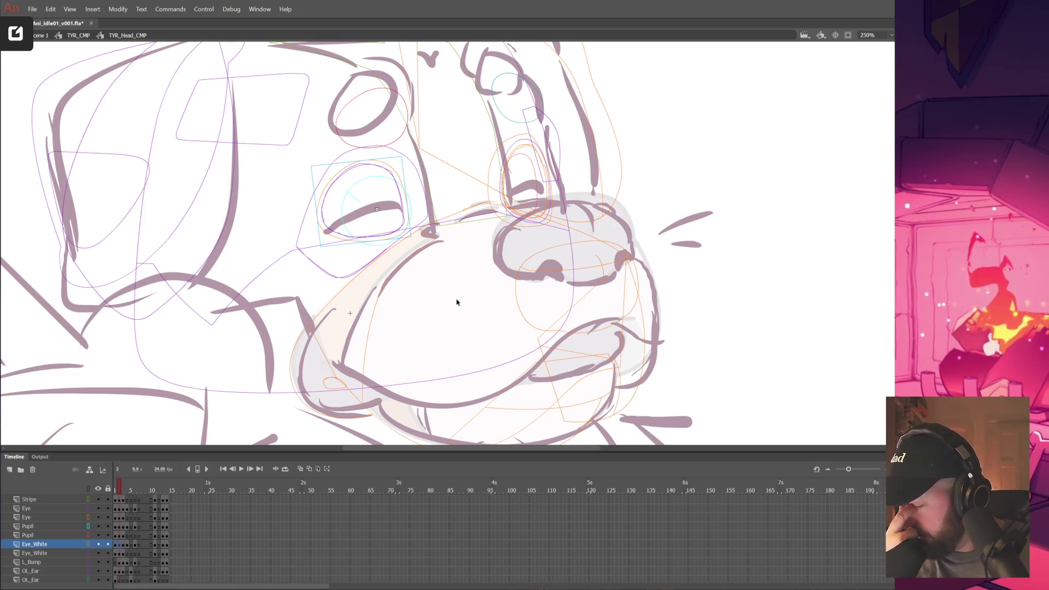
Alt-drag the frame 2 column of all head layers to frame 15, then restore the timeline and full colour.
{"action": "left_click_drag", "start_coordinate": [151, 452], "coordinate": [152, 362]}
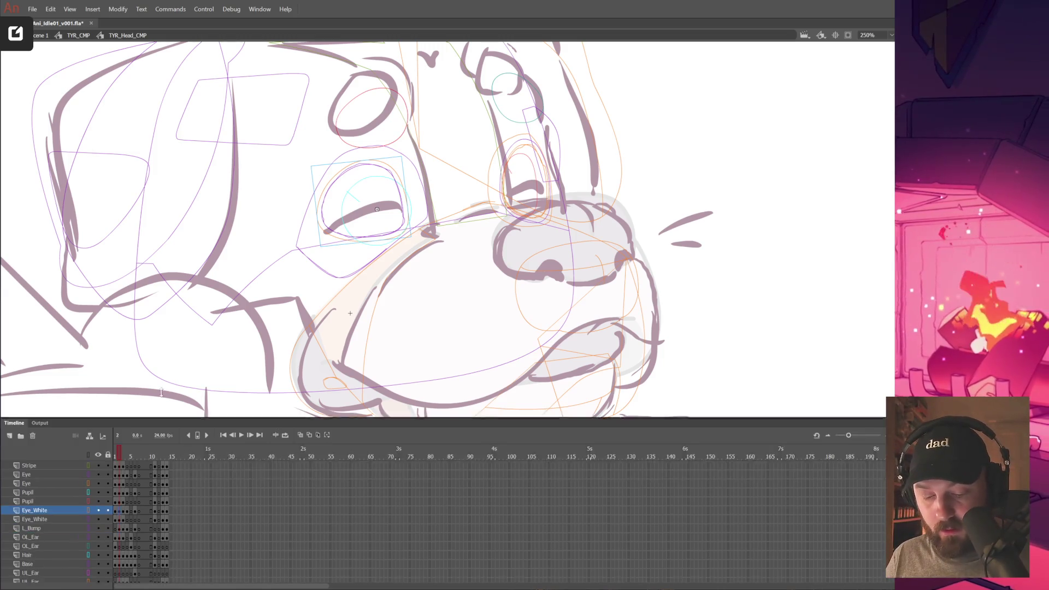
{"action": "left_click_drag", "start_coordinate": [121, 412], "coordinate": [121, 572]}
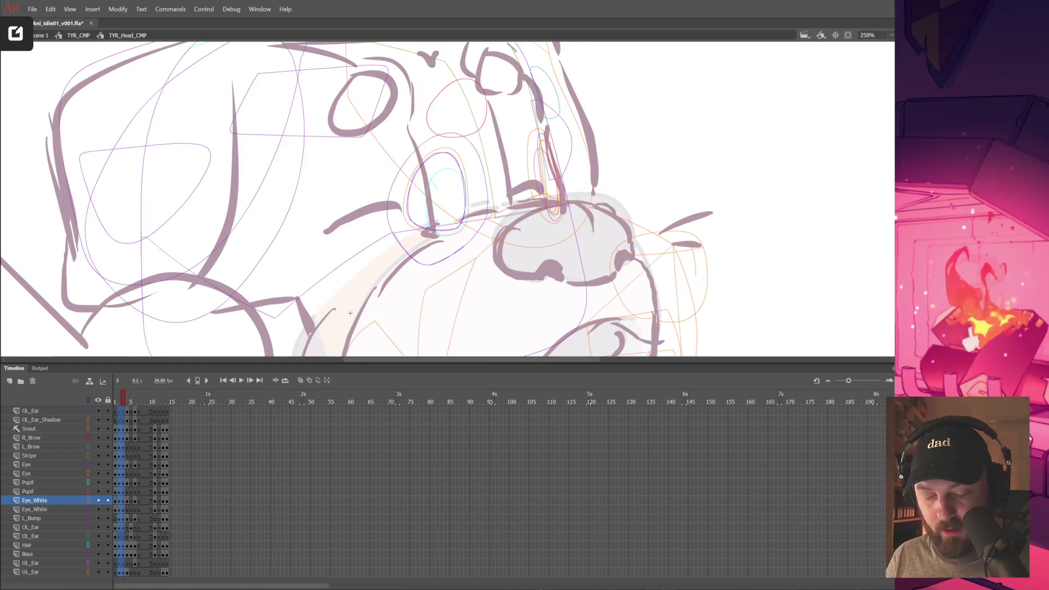
{"action": "scroll", "coordinate": [453, 391], "scroll_direction": "up", "scroll_amount": 1}
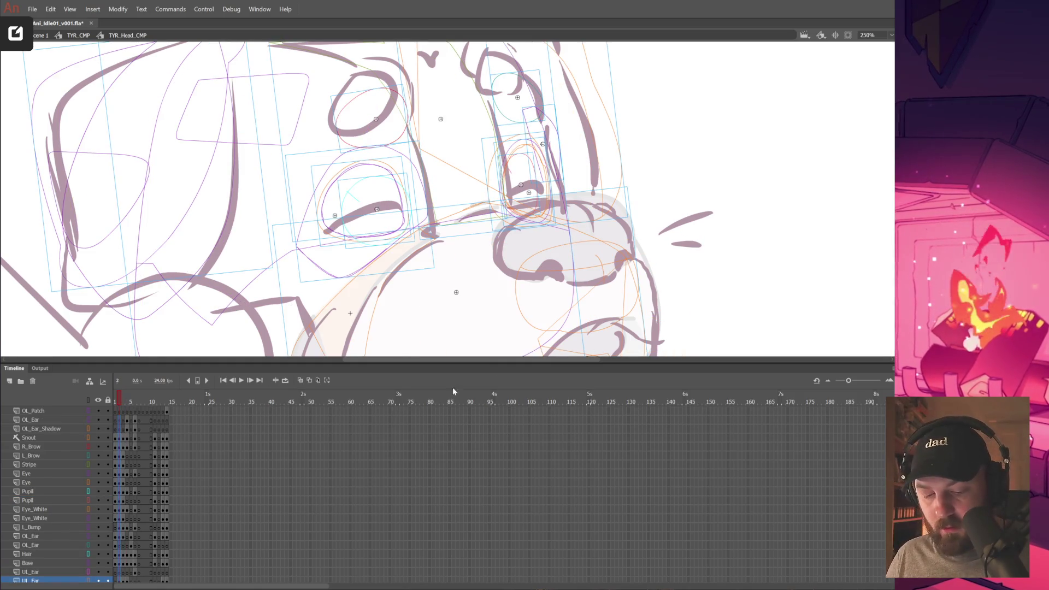
{"action": "mouse_move", "coordinate": [121, 422]}
{"action": "left_mouse_down"}
{"action": "mouse_move", "coordinate": [173, 413]}
{"action": "mouse_move", "coordinate": [172, 438]}
{"action": "left_mouse_up"}
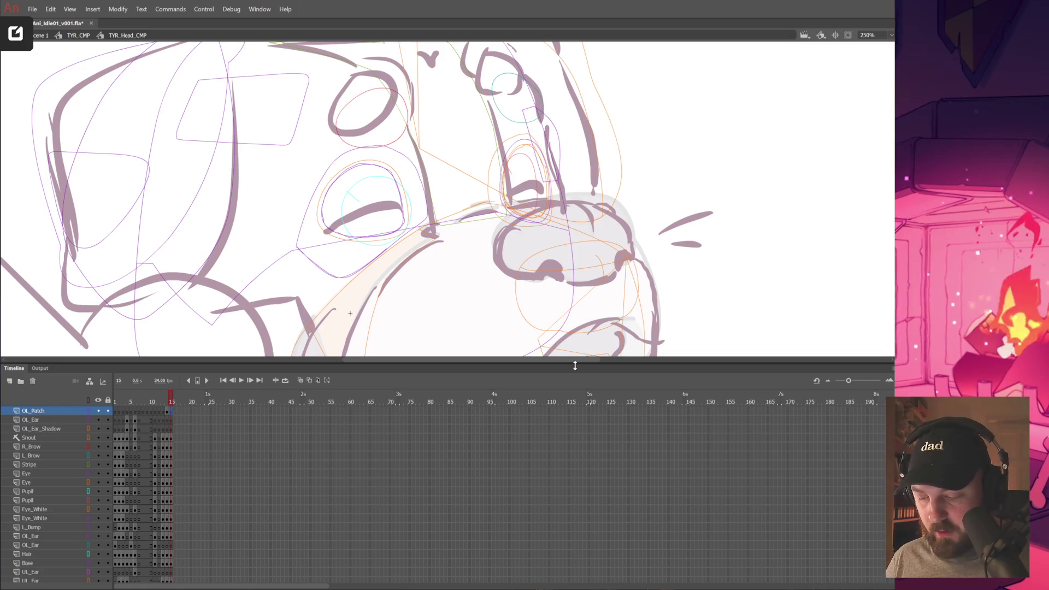
{"action": "left_click_drag", "start_coordinate": [582, 362], "coordinate": [555, 418]}
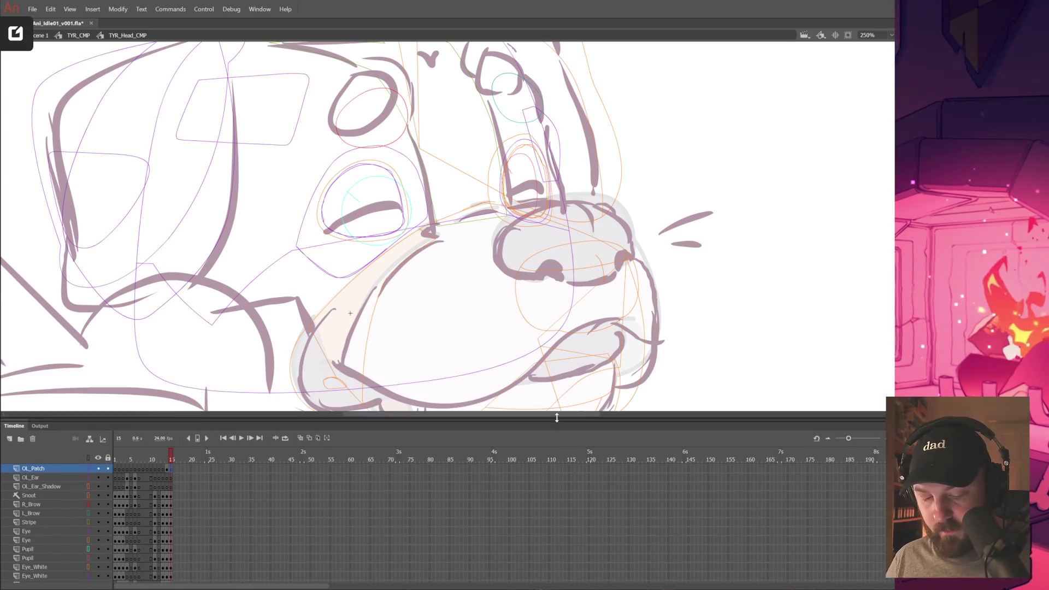
{"action": "left_click", "coordinate": [89, 459]}
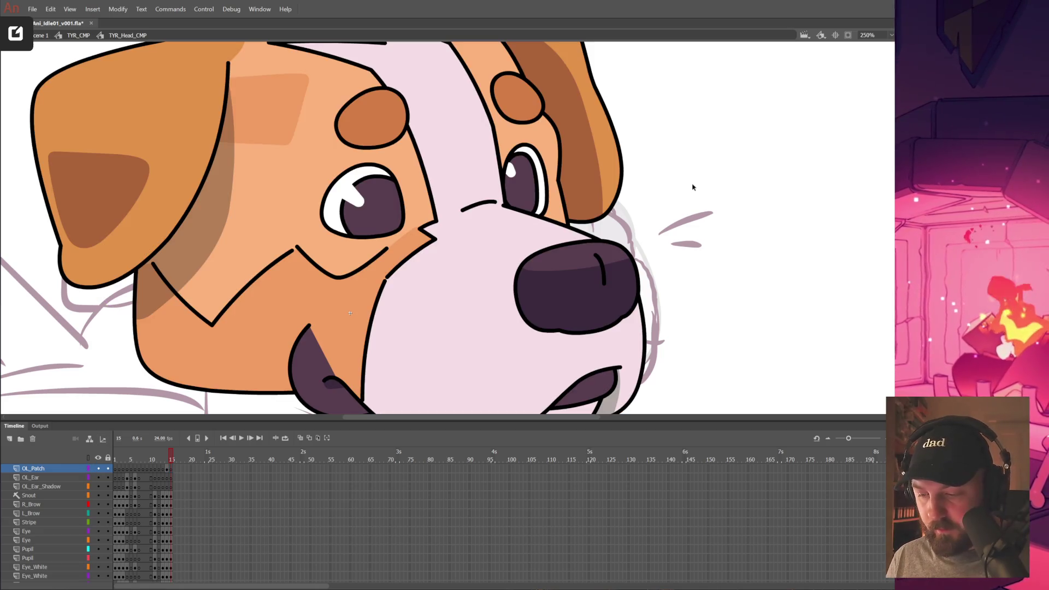
Test deleting both pupils and eye whites on frame 15, then undo the deletions.
{"action": "left_click", "coordinate": [527, 196]}
{"action": "key", "text": "Delete"}
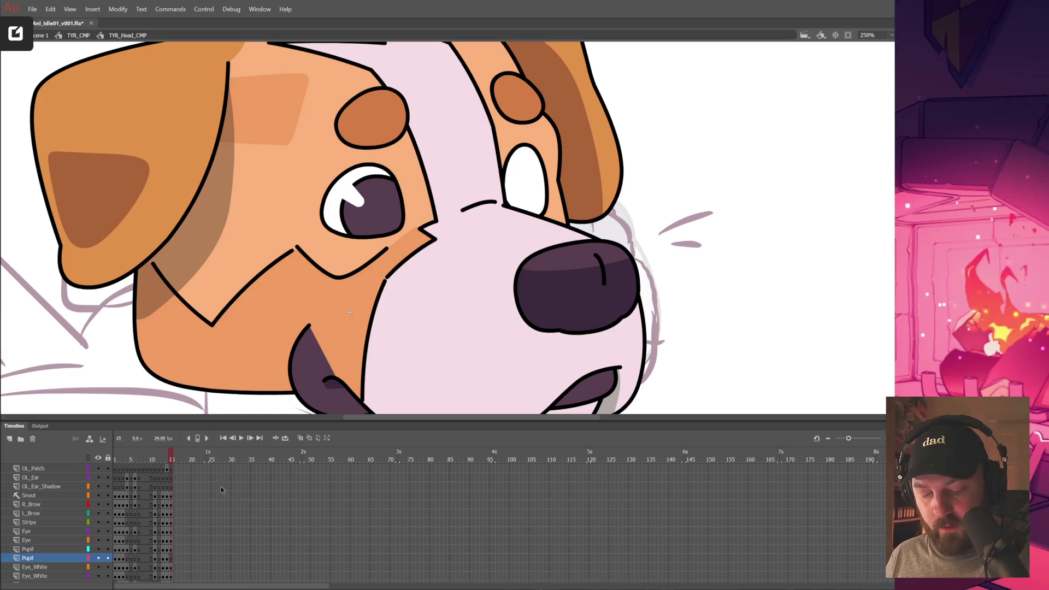
{"action": "left_click", "coordinate": [381, 202]}
{"action": "key", "text": "Delete"}
{"action": "left_click", "coordinate": [371, 208]}
{"action": "key", "text": "Delete"}
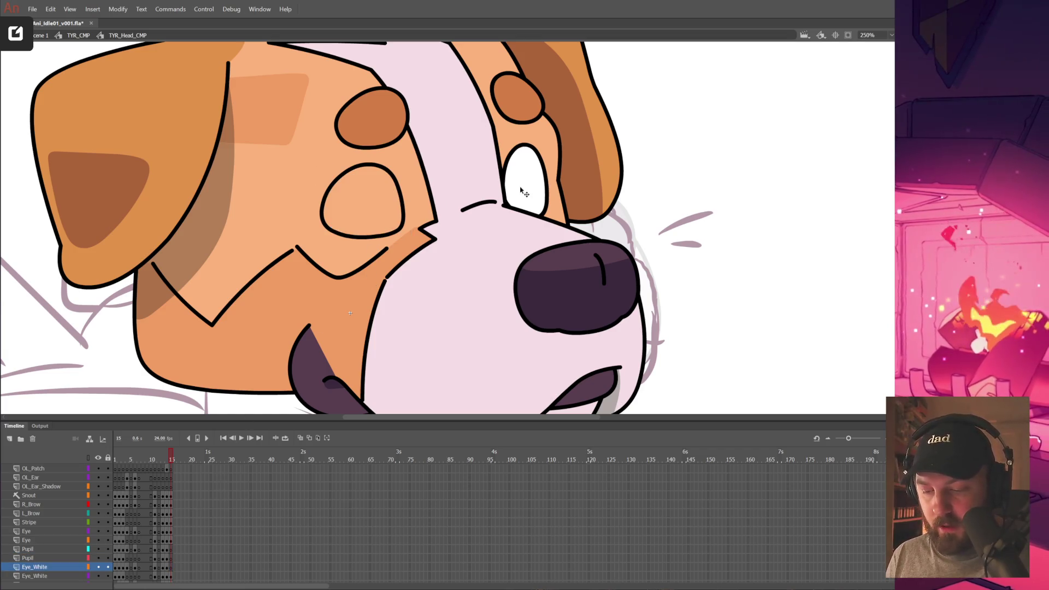
{"action": "left_click", "coordinate": [528, 201]}
{"action": "key", "text": "Delete"}
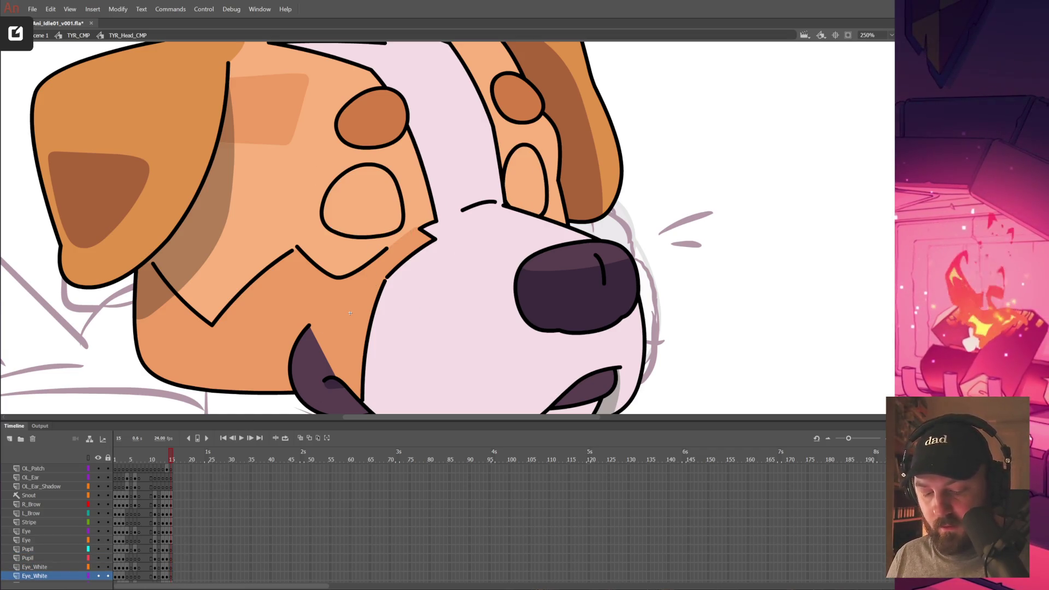
{"action": "key", "text": "ctrl+z"}
{"action": "key", "text": "ctrl+z"}
{"action": "key", "text": "ctrl+z"}
{"action": "key", "text": "ctrl+z"}
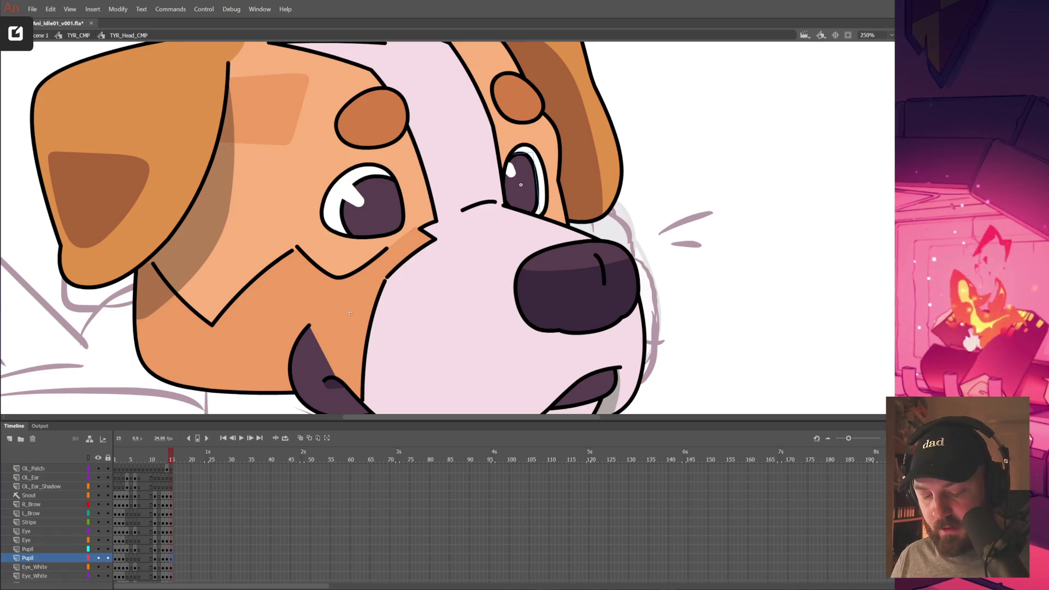
{"action": "key", "text": "ctrl+z"}
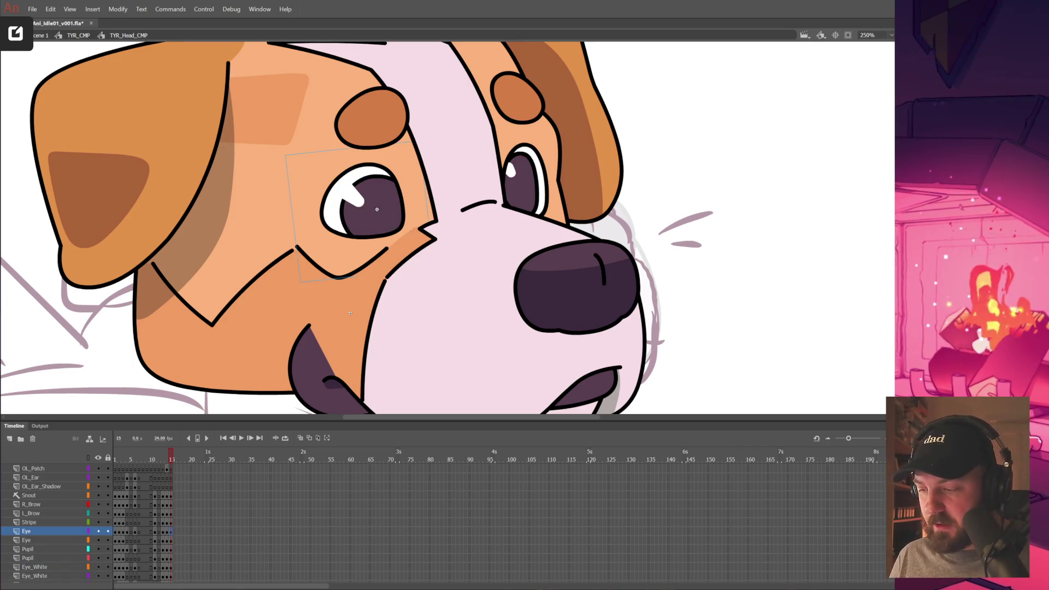
Switch both Eye symbols to their closed squint pose and turn outline view back on.
{"action": "key", "text": "ctrl+z"}
{"action": "key", "text": "ctrl+z"}
{"action": "left_click", "coordinate": [536, 180]}
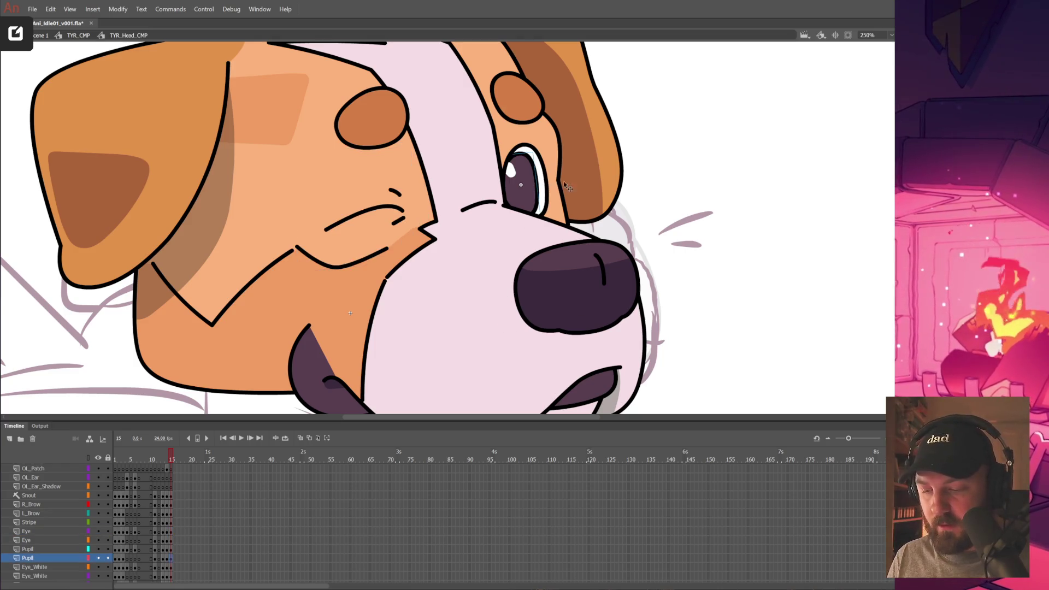
{"action": "left_click", "coordinate": [549, 165]}
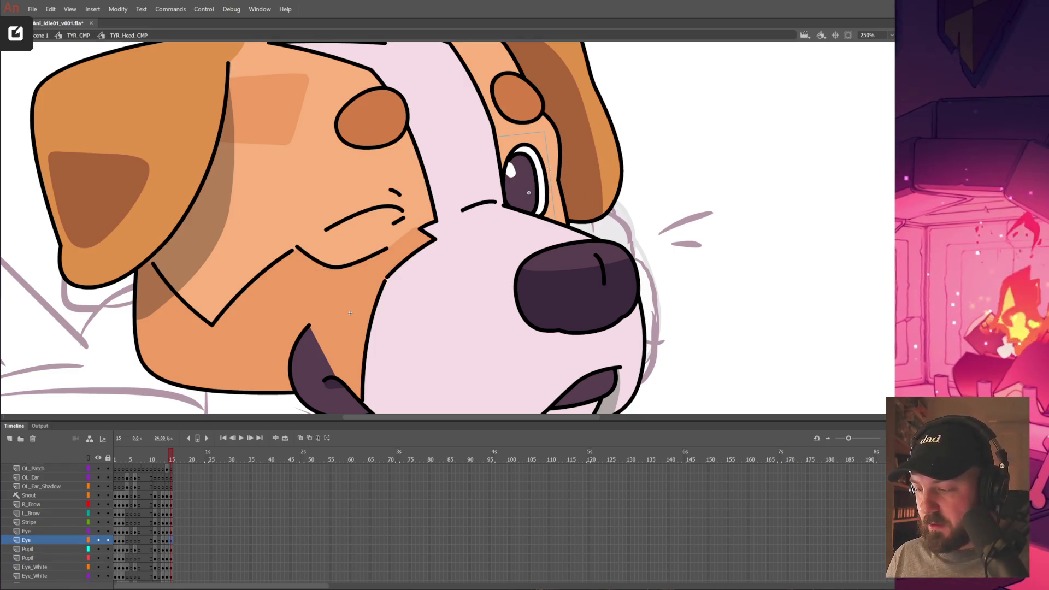
{"action": "key", "text": "ctrl+z"}
{"action": "left_click_drag", "start_coordinate": [569, 199], "coordinate": [684, 244]}
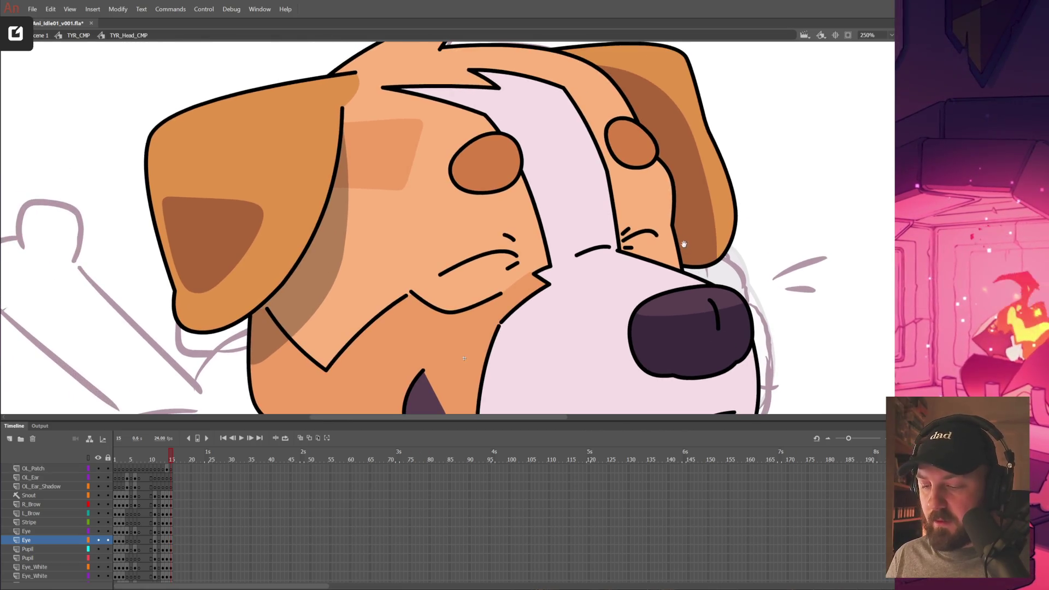
{"action": "left_click", "coordinate": [88, 458]}
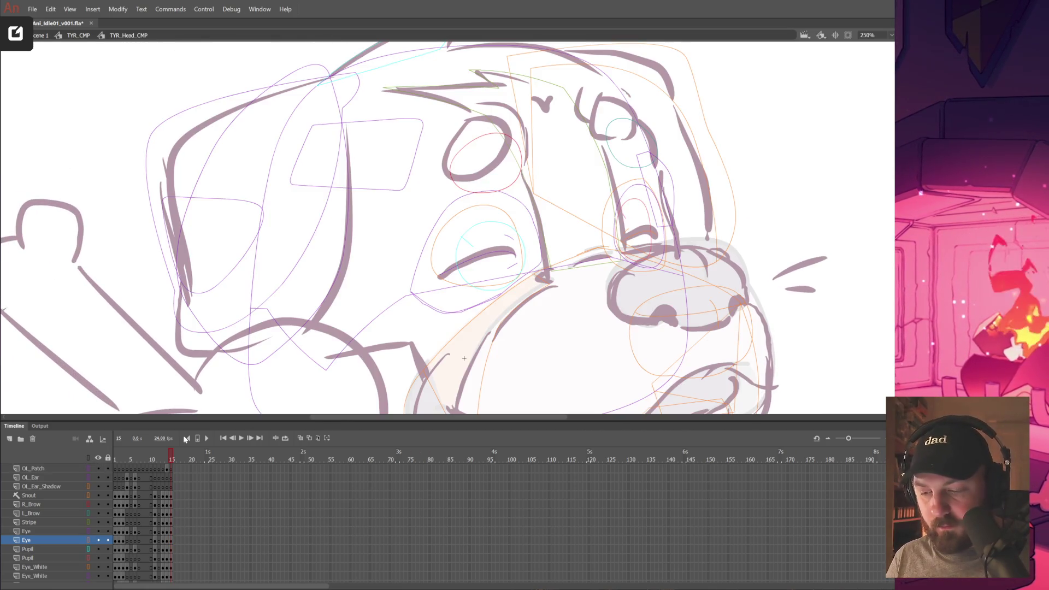
Rotate the right brow patch counter-clockwise with Free Transform.
{"action": "left_click", "coordinate": [522, 180]}
{"action": "key", "text": "q"}
{"action": "left_click_drag", "start_coordinate": [517, 178], "coordinate": [507, 165]}
{"action": "left_click_drag", "start_coordinate": [508, 116], "coordinate": [496, 99]}
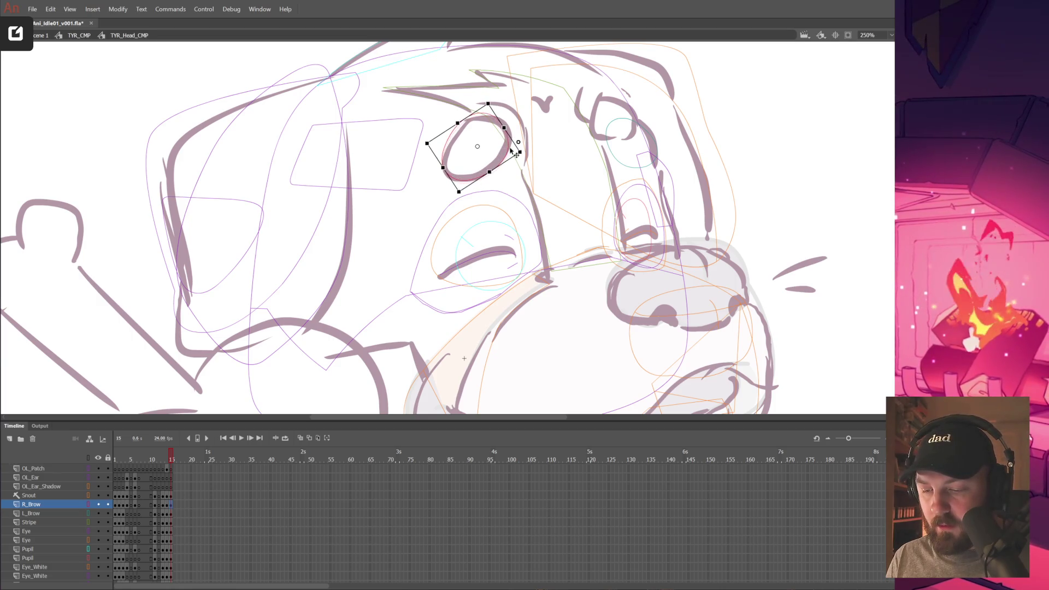
Enter the TYR_Head_Brow symbol and go to its frame 14.
{"action": "double_click", "coordinate": [511, 153]}
{"action": "double_click", "coordinate": [504, 158]}
{"action": "double_click", "coordinate": [471, 144]}
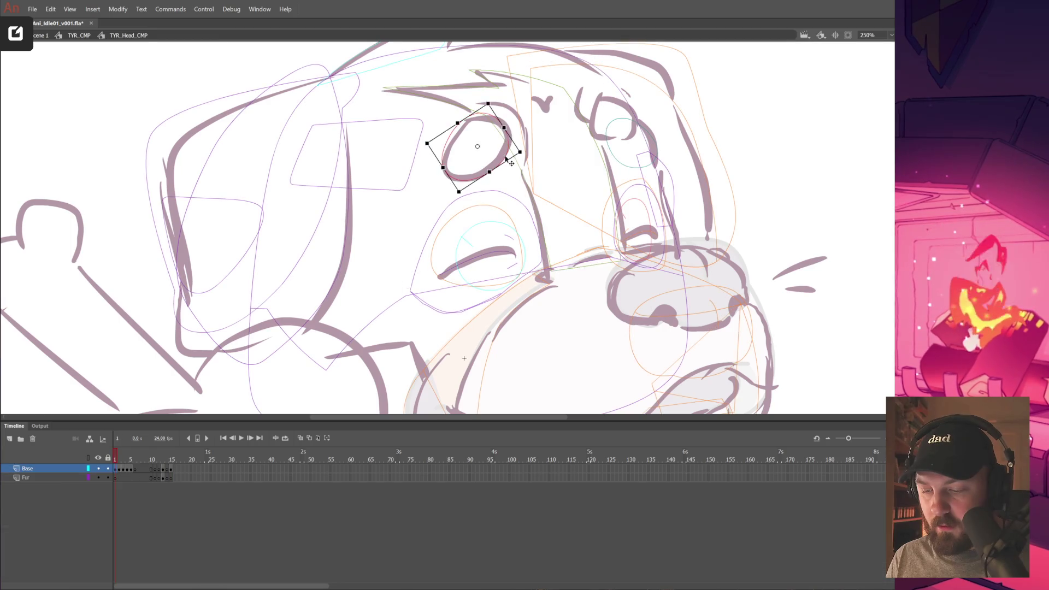
{"action": "left_click", "coordinate": [473, 148]}
{"action": "left_click", "coordinate": [163, 470]}
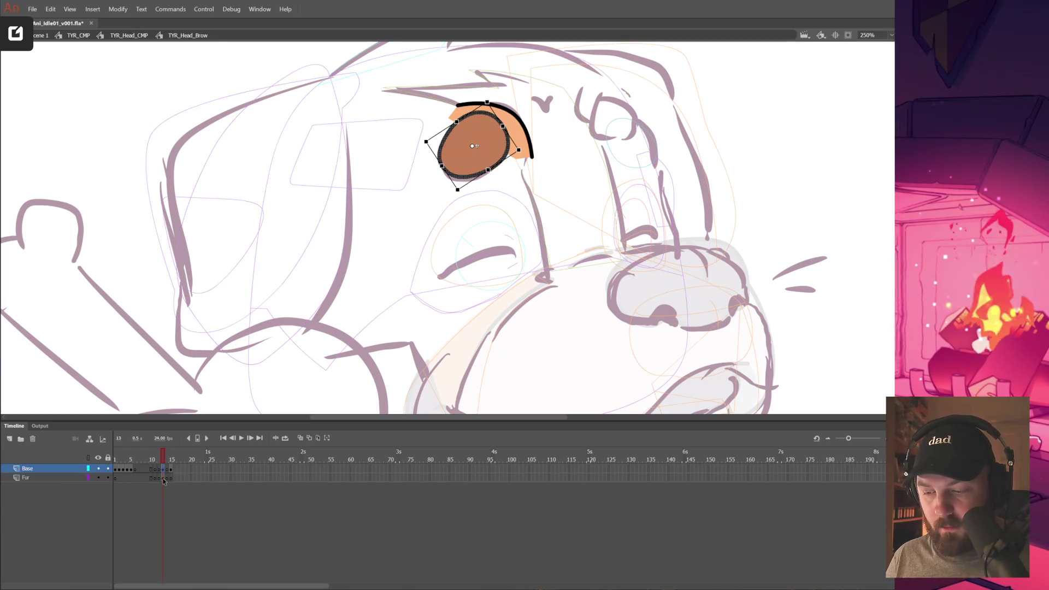
{"action": "mouse_move", "coordinate": [174, 478]}
{"action": "left_mouse_down"}
{"action": "mouse_move", "coordinate": [175, 469]}
{"action": "mouse_move", "coordinate": [164, 473]}
{"action": "left_mouse_up"}
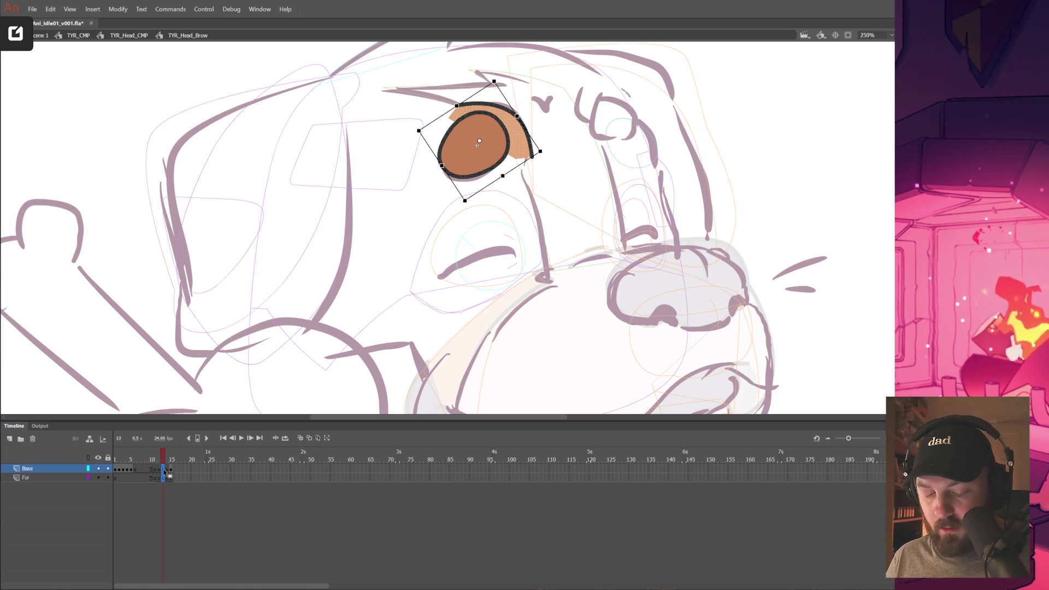
{"action": "left_click", "coordinate": [166, 474]}
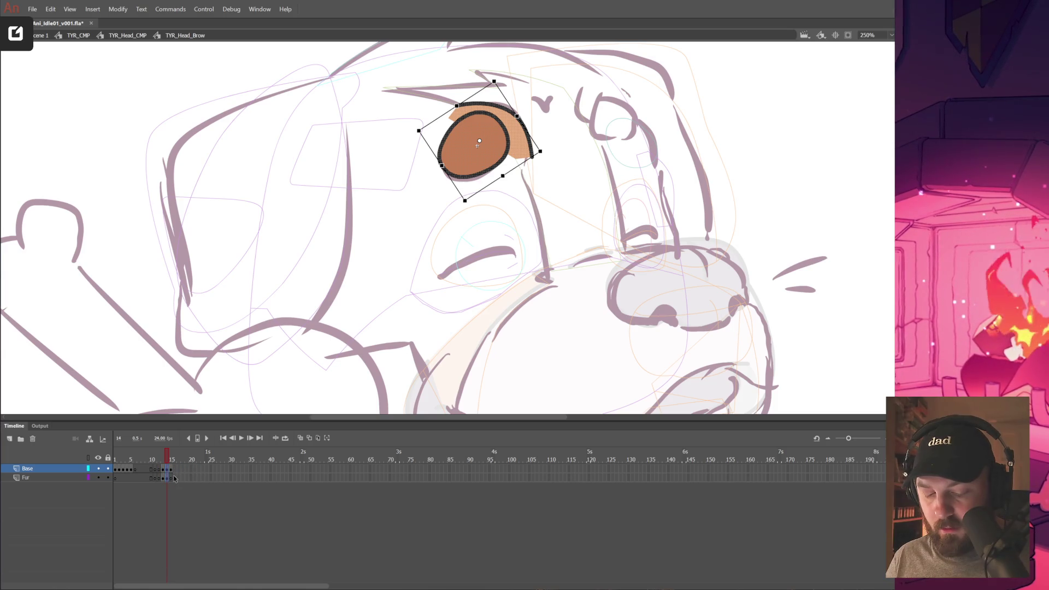
Reshape the brow's black outline by pulling its lower end down and refining its curve.
{"action": "key", "text": "z"}
{"action": "left_click", "coordinate": [527, 147]}
{"action": "key", "text": "v"}
{"action": "mouse_move", "coordinate": [461, 243]}
{"action": "left_mouse_down"}
{"action": "mouse_move", "coordinate": [441, 283]}
{"action": "mouse_move", "coordinate": [403, 290]}
{"action": "left_mouse_up"}
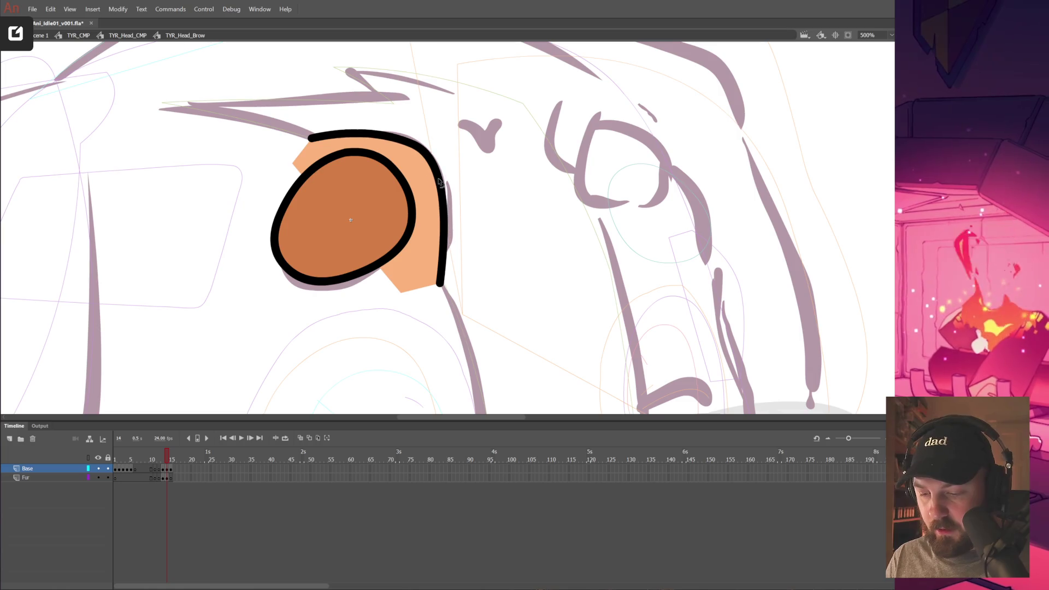
{"action": "left_click_drag", "start_coordinate": [438, 182], "coordinate": [441, 184]}
{"action": "left_click_drag", "start_coordinate": [310, 137], "coordinate": [314, 144]}
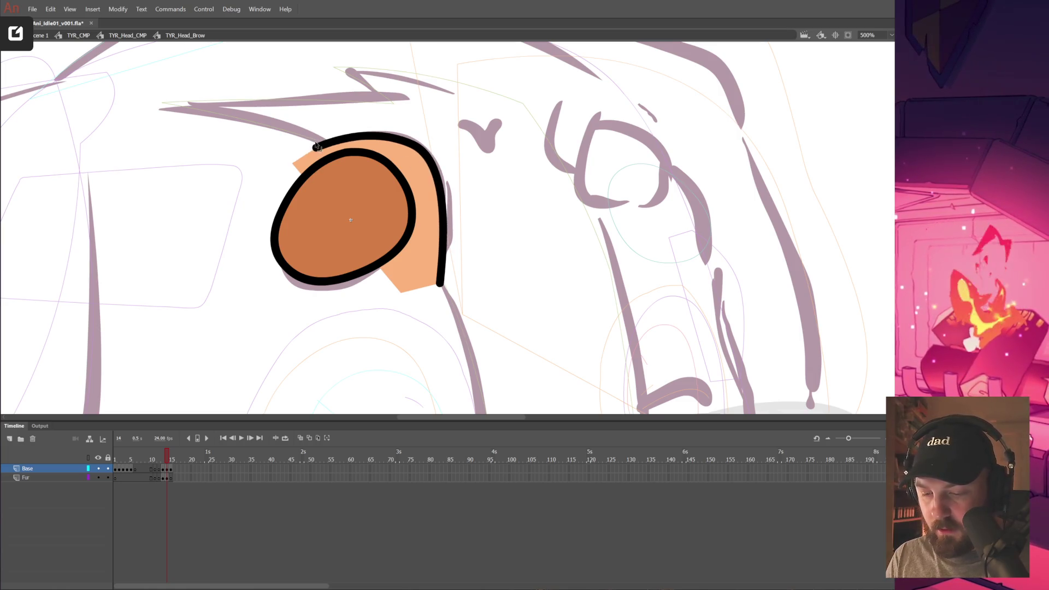
{"action": "double_click", "coordinate": [461, 238]}
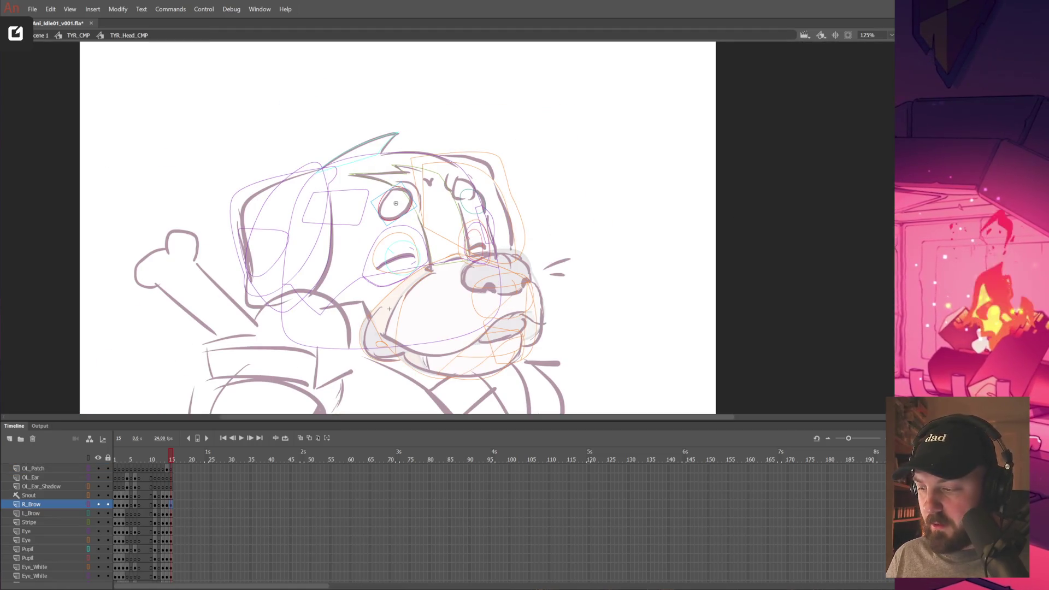
{"action": "left_click", "coordinate": [773, 223]}
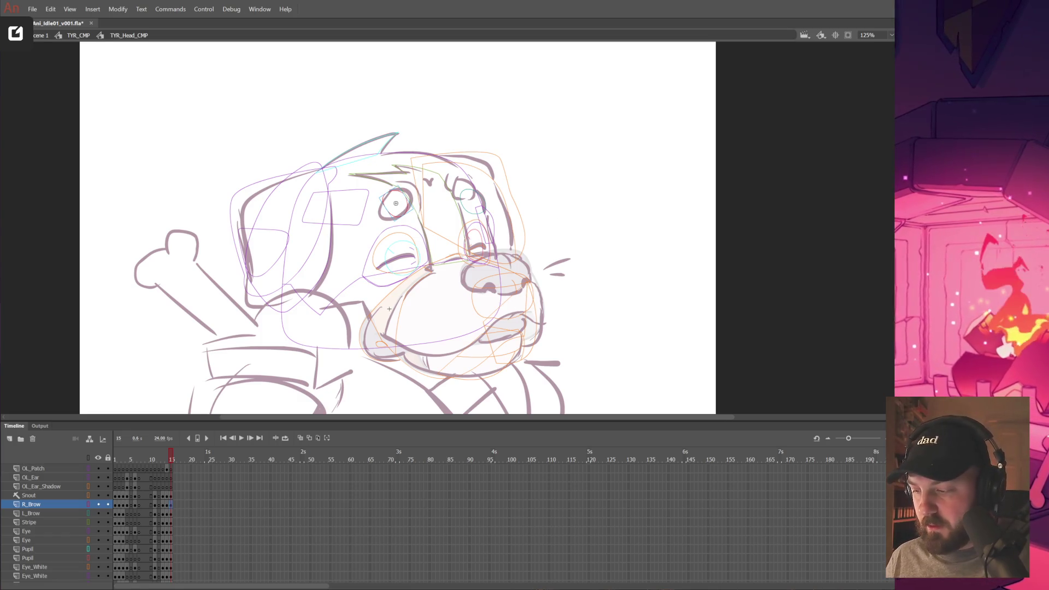
{"action": "left_click", "coordinate": [87, 458]}
{"action": "left_click", "coordinate": [87, 458]}
{"action": "left_click", "coordinate": [88, 458]}
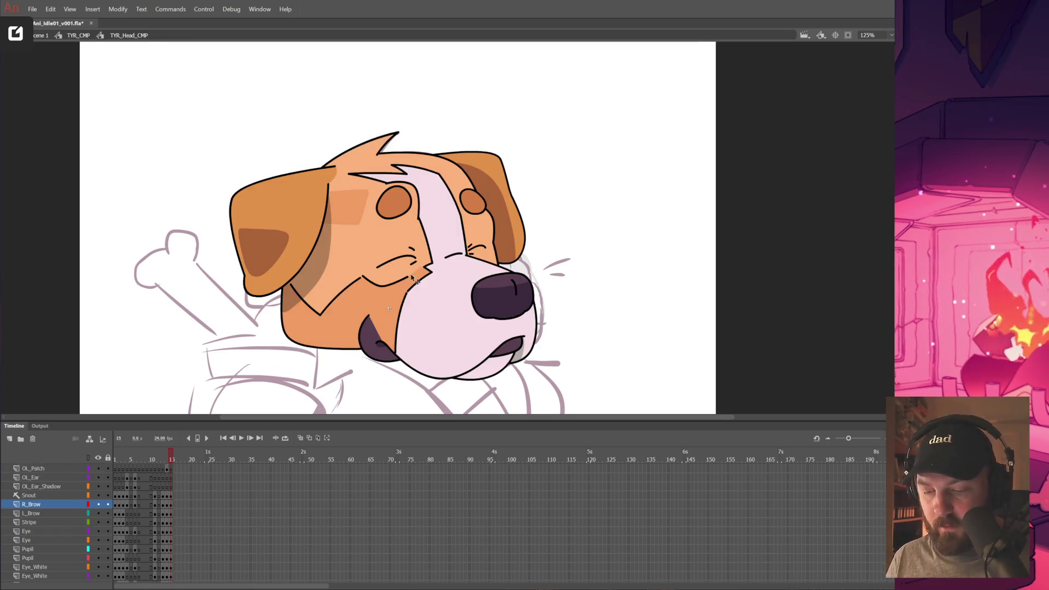
{"action": "key", "text": "ctrl+s"}
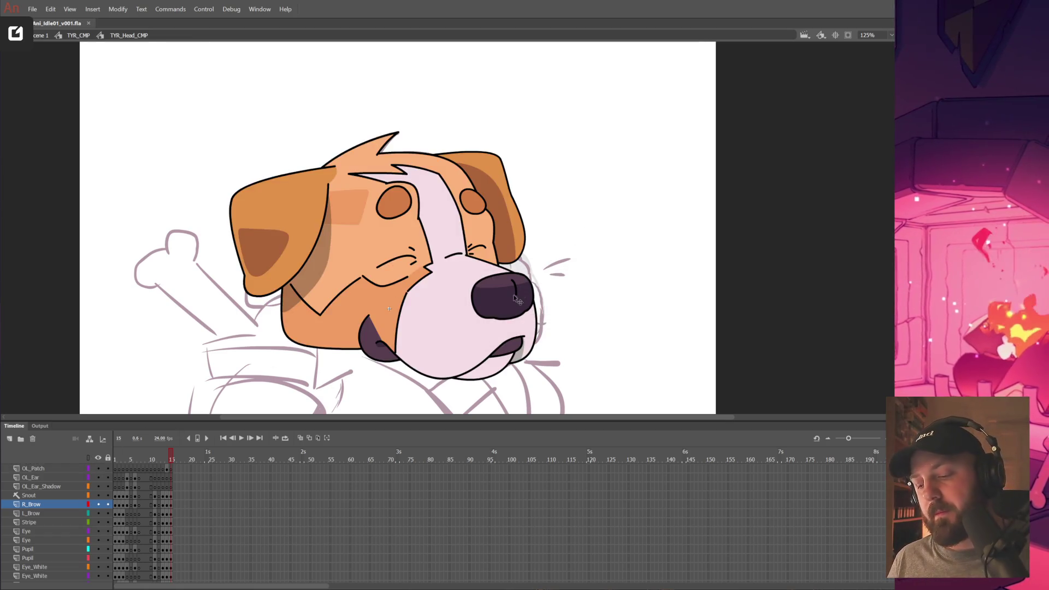
{"action": "left_click_drag", "start_coordinate": [517, 327], "coordinate": [740, 262]}
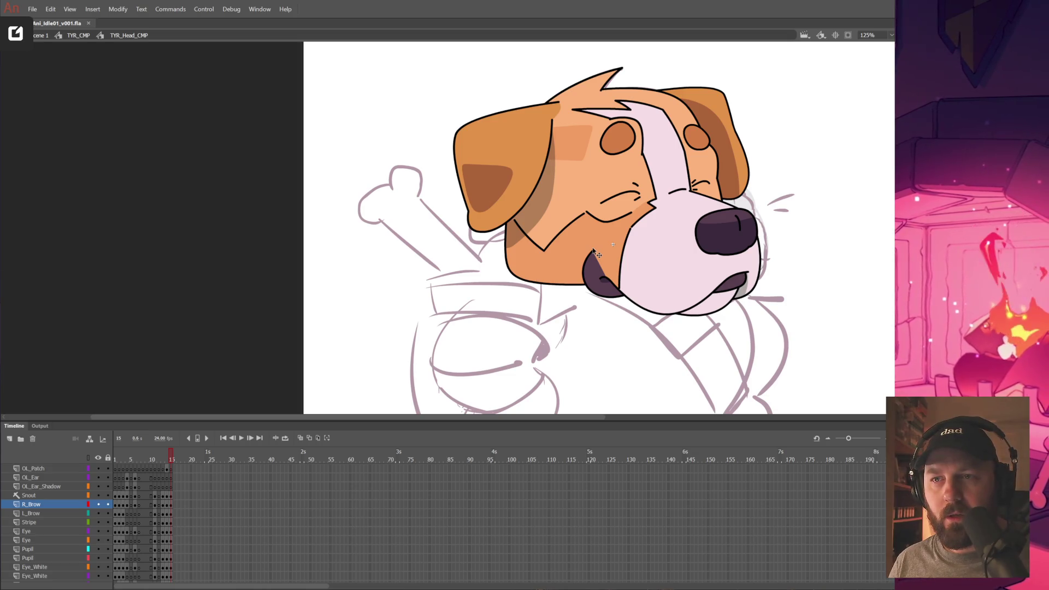
{"action": "key", "text": "ctrl+equal"}
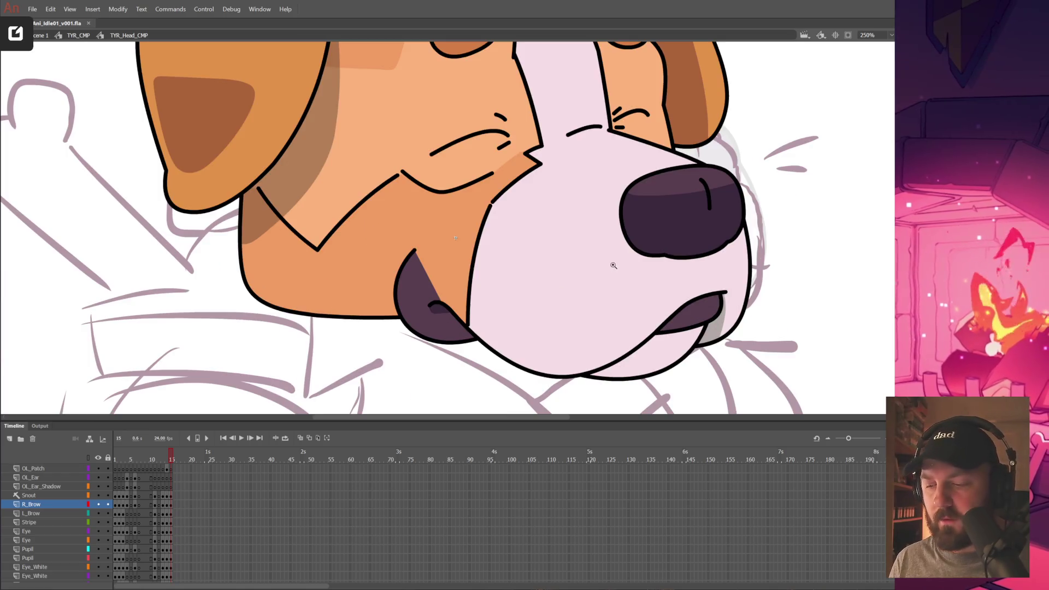
Pull the brow line's lower end down and refine its top corner.
{"action": "left_click_drag", "start_coordinate": [468, 171], "coordinate": [476, 310]}
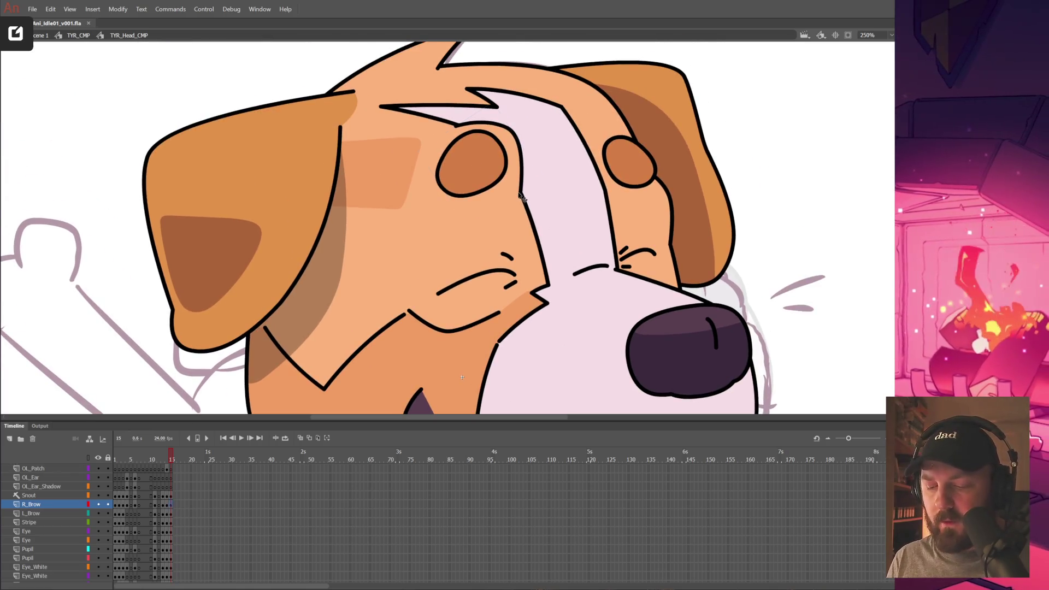
{"action": "double_click", "coordinate": [520, 200]}
{"action": "left_click_drag", "start_coordinate": [521, 200], "coordinate": [531, 219]}
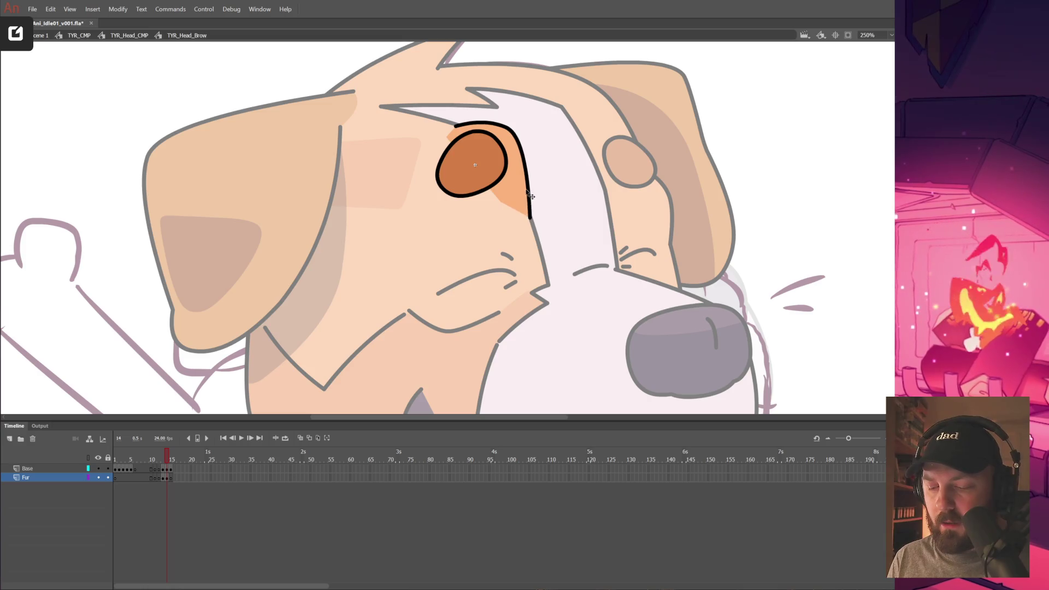
{"action": "mouse_move", "coordinate": [511, 132]}
{"action": "left_mouse_down"}
{"action": "mouse_move", "coordinate": [513, 143]}
{"action": "mouse_move", "coordinate": [505, 134]}
{"action": "left_mouse_up"}
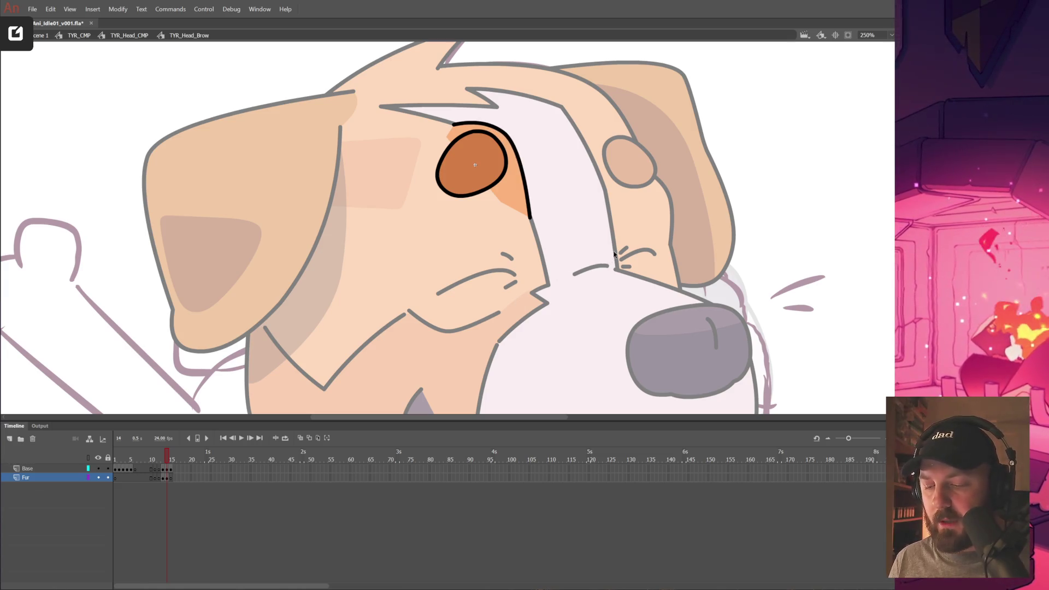
{"action": "double_click", "coordinate": [595, 261]}
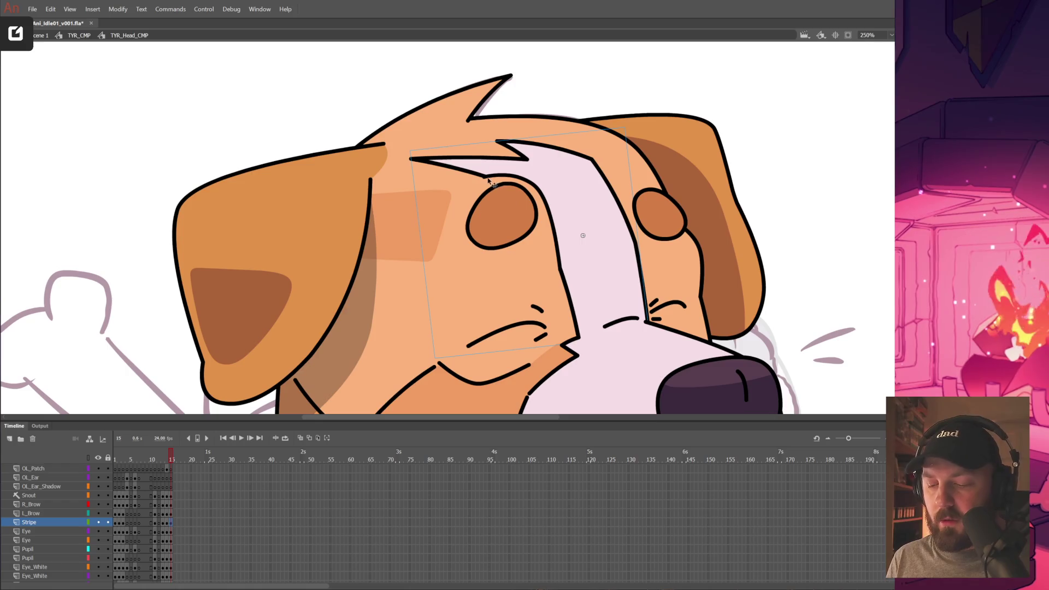
Extend the brow line's left end and stretch the orange patch corner left of the eye.
{"action": "double_click", "coordinate": [492, 183]}
{"action": "left_click", "coordinate": [492, 160]}
{"action": "key", "text": "v"}
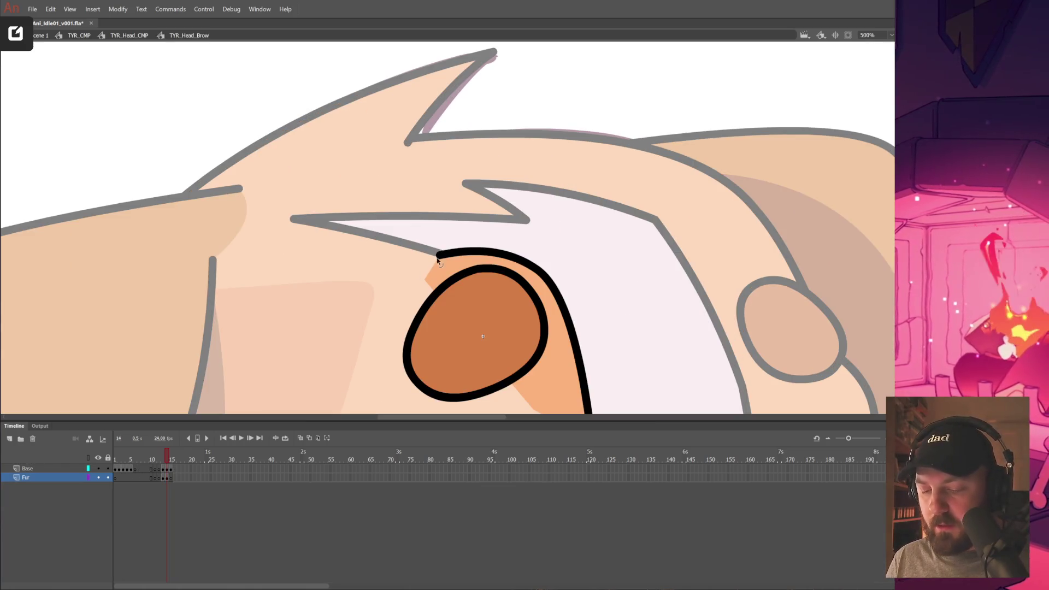
{"action": "left_click_drag", "start_coordinate": [439, 254], "coordinate": [411, 247]}
{"action": "mouse_move", "coordinate": [426, 285]}
{"action": "left_mouse_down"}
{"action": "mouse_move", "coordinate": [407, 281]}
{"action": "mouse_move", "coordinate": [417, 251]}
{"action": "left_mouse_up"}
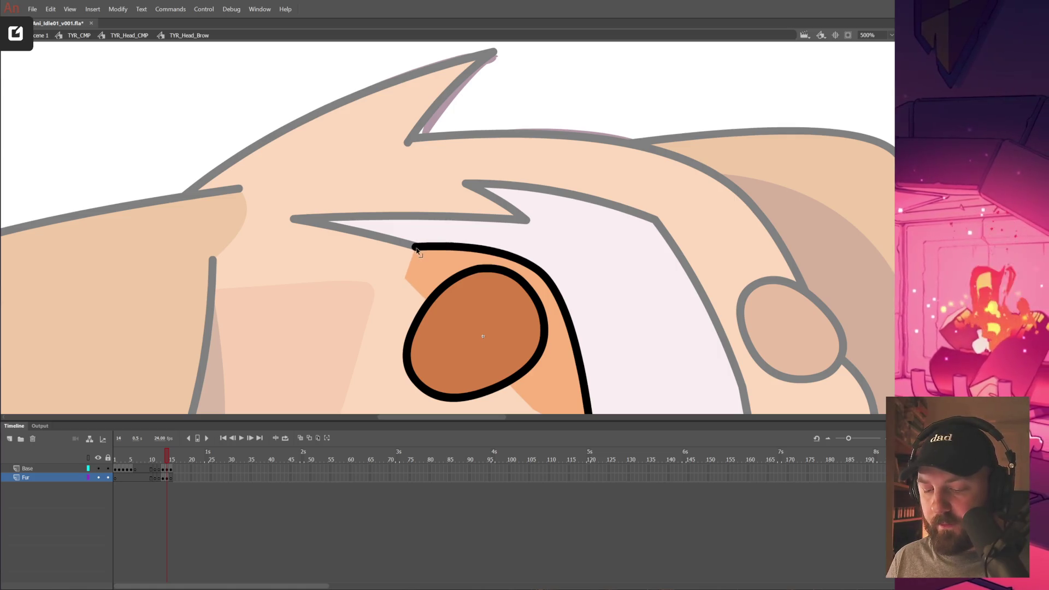
{"action": "left_click", "coordinate": [574, 233], "text": "alt"}
{"action": "double_click", "coordinate": [546, 257]}
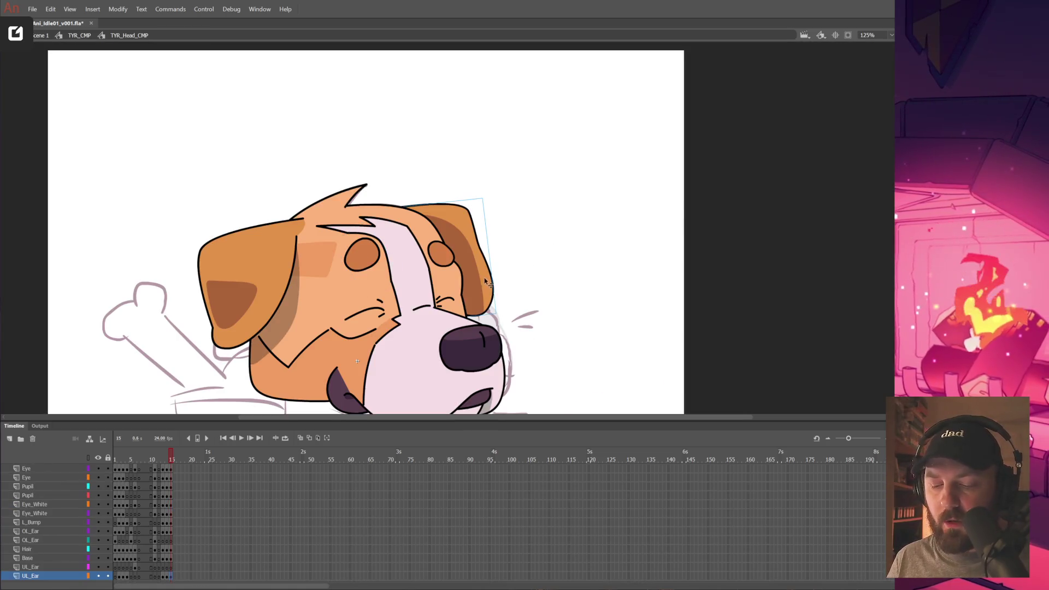
Draw a short curved mark with an upward tick above the eye in TYR_Head_Brow.
{"action": "left_click_drag", "start_coordinate": [536, 268], "coordinate": [571, 241]}
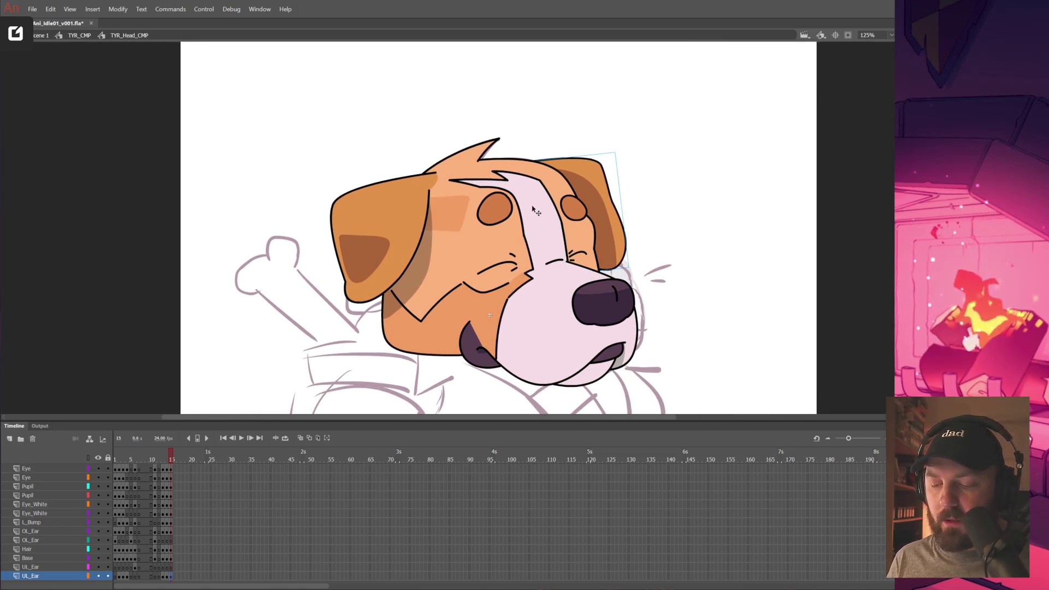
{"action": "key", "text": "ctrl+="}
{"action": "left_click", "coordinate": [461, 257]}
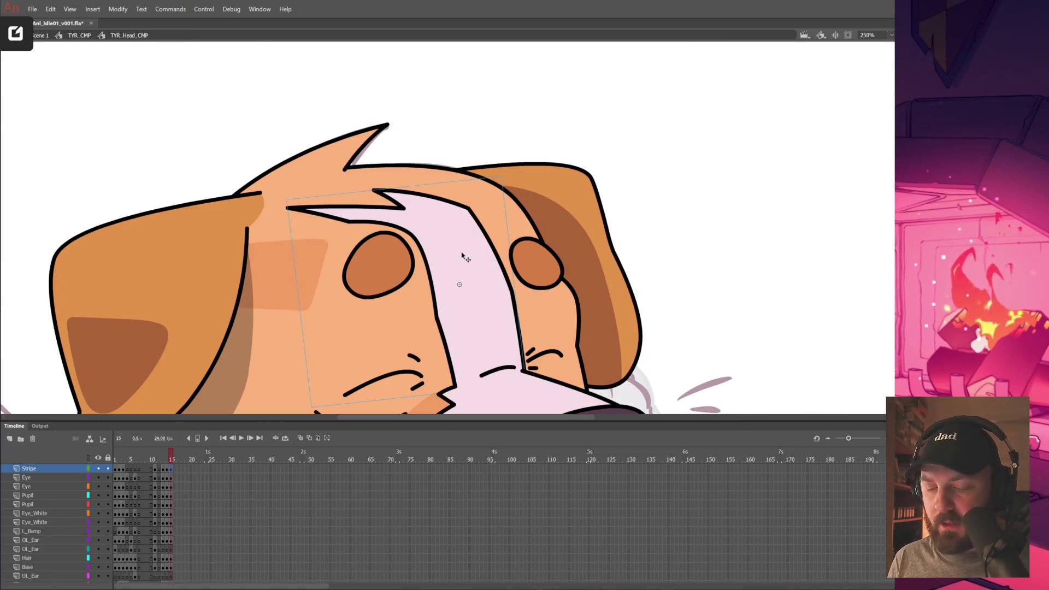
{"action": "left_click_drag", "start_coordinate": [433, 299], "coordinate": [533, 282]}
{"action": "double_click", "coordinate": [533, 281]}
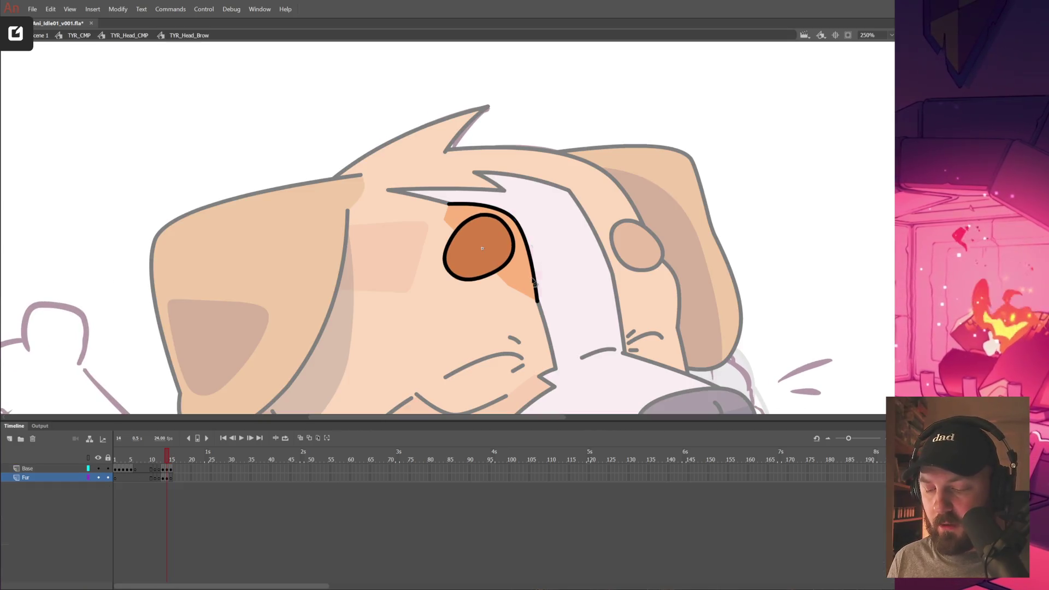
{"action": "mouse_move", "coordinate": [531, 204]}
{"action": "left_mouse_down"}
{"action": "mouse_move", "coordinate": [547, 223]}
{"action": "mouse_move", "coordinate": [558, 206]}
{"action": "left_mouse_up"}
{"action": "key", "text": "ctrl+z"}
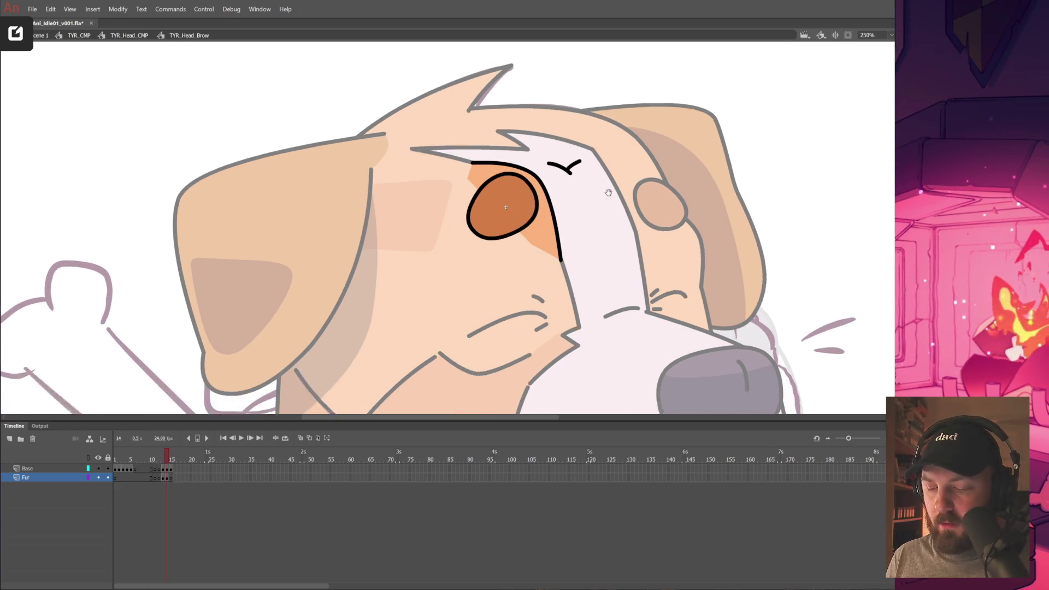
{"action": "key", "text": "ctrl+z"}
{"action": "key", "text": "ctrl+equal"}
{"action": "left_click_drag", "start_coordinate": [466, 210], "coordinate": [481, 187]}
{"action": "double_click", "coordinate": [507, 189]}
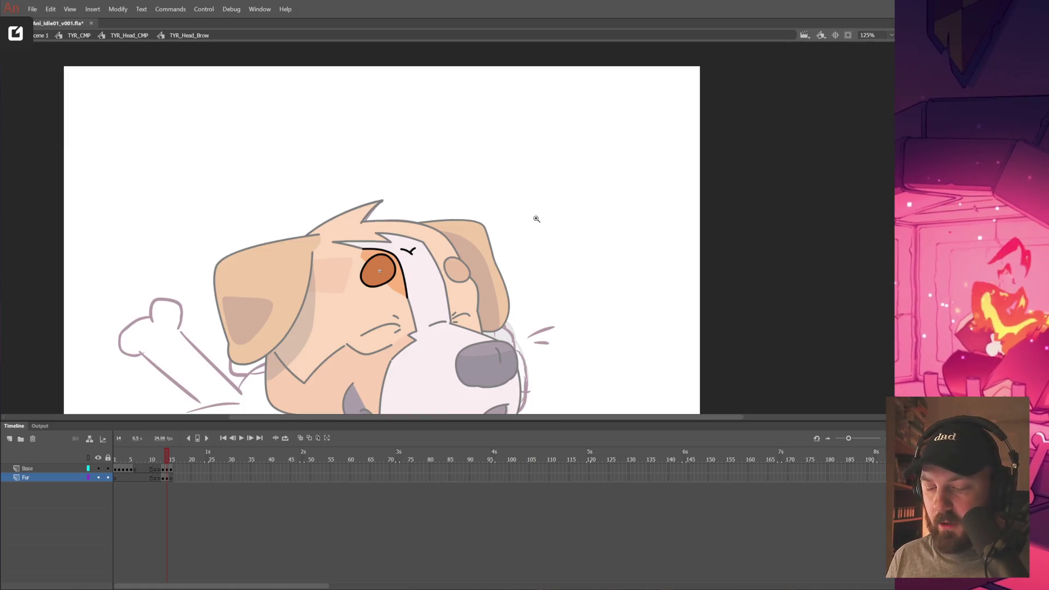
Switch the head layers to outline view and move the tick wrinkle up and right.
{"action": "left_click_drag", "start_coordinate": [507, 279], "coordinate": [598, 253]}
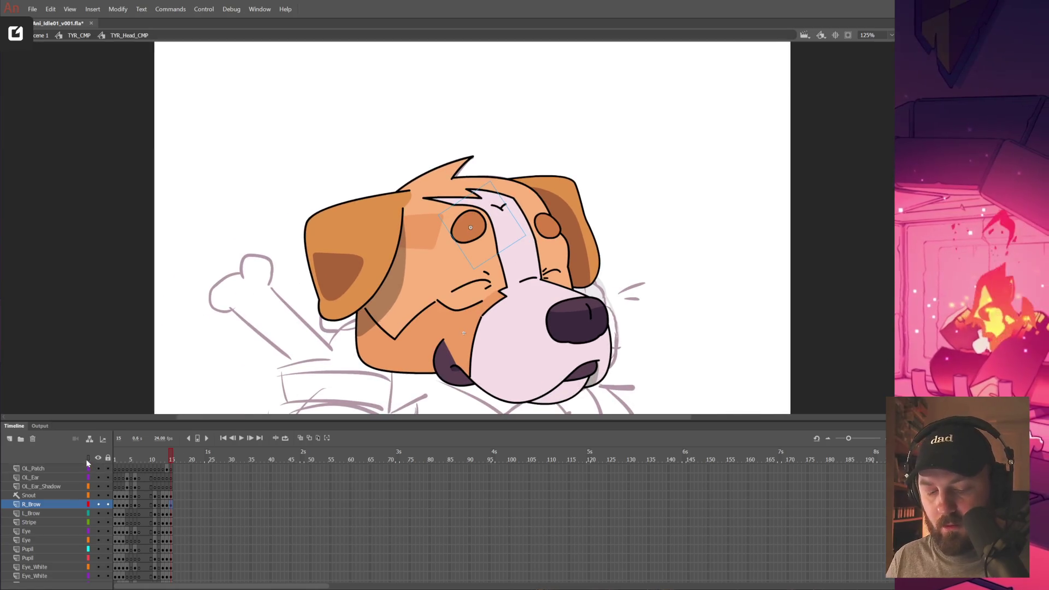
{"action": "left_click", "coordinate": [88, 458]}
{"action": "key", "text": "ctrl+equal"}
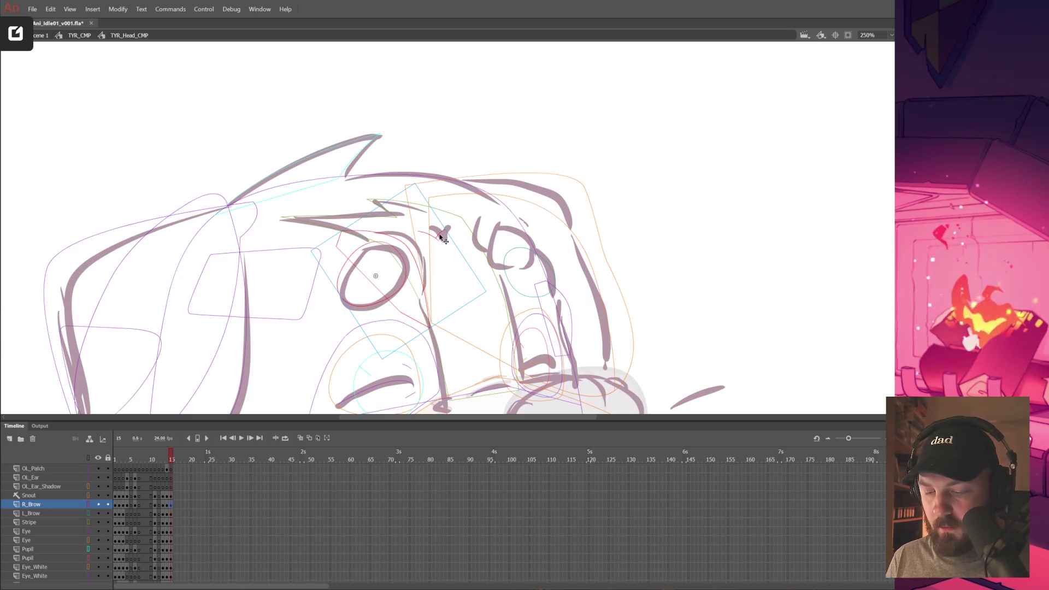
{"action": "double_click", "coordinate": [442, 238]}
{"action": "key", "text": "ctrl+equal"}
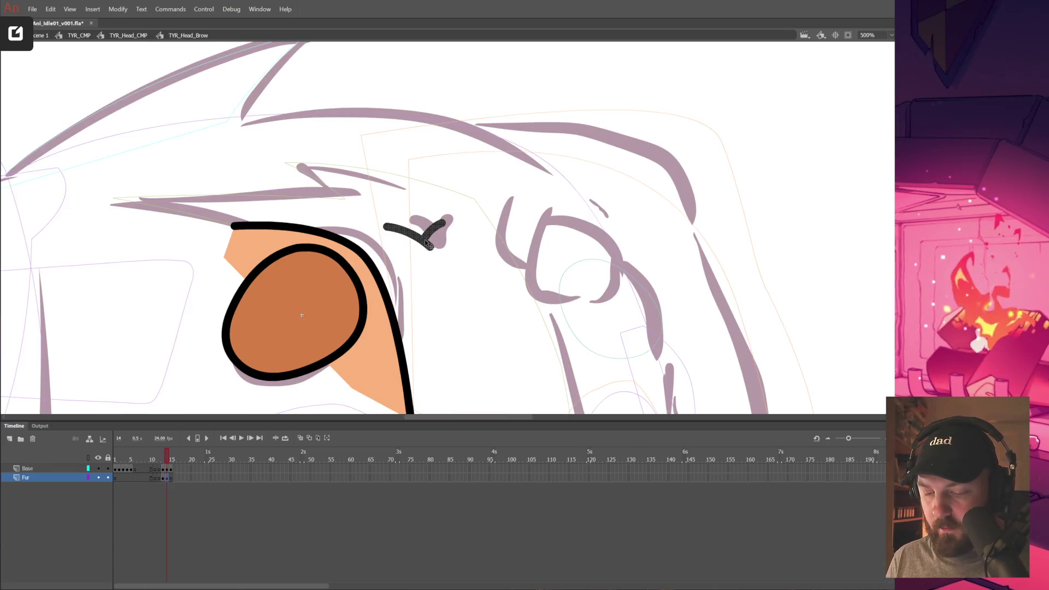
{"action": "left_click_drag", "start_coordinate": [426, 243], "coordinate": [447, 231]}
{"action": "key", "text": "q"}
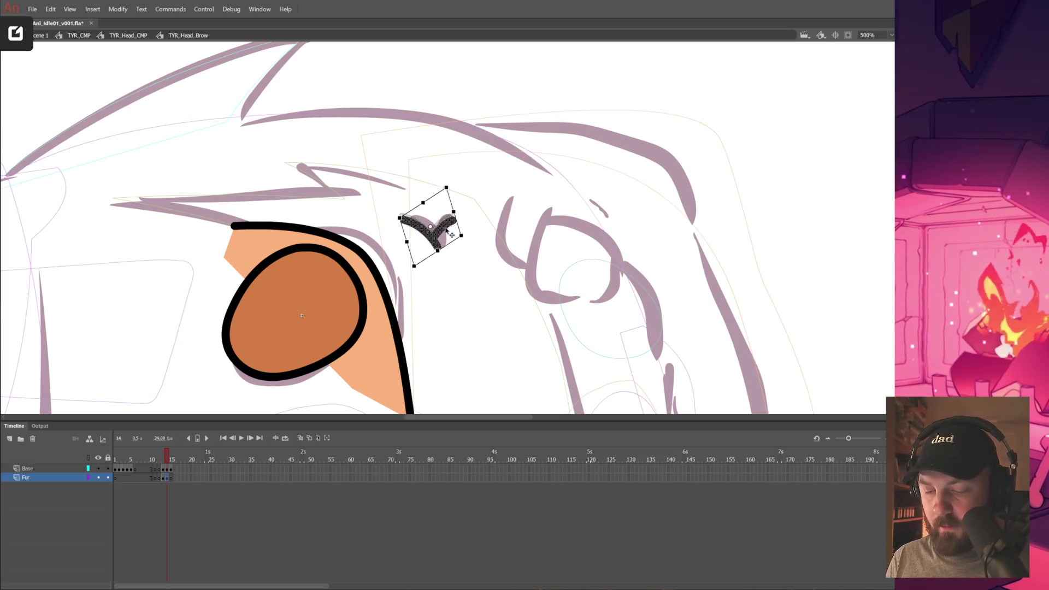
{"action": "left_click", "coordinate": [472, 324]}
Try thickening the brow line with the Width tool, undo it, and zoom back out.
{"action": "left_click_drag", "start_coordinate": [471, 324], "coordinate": [577, 220]}
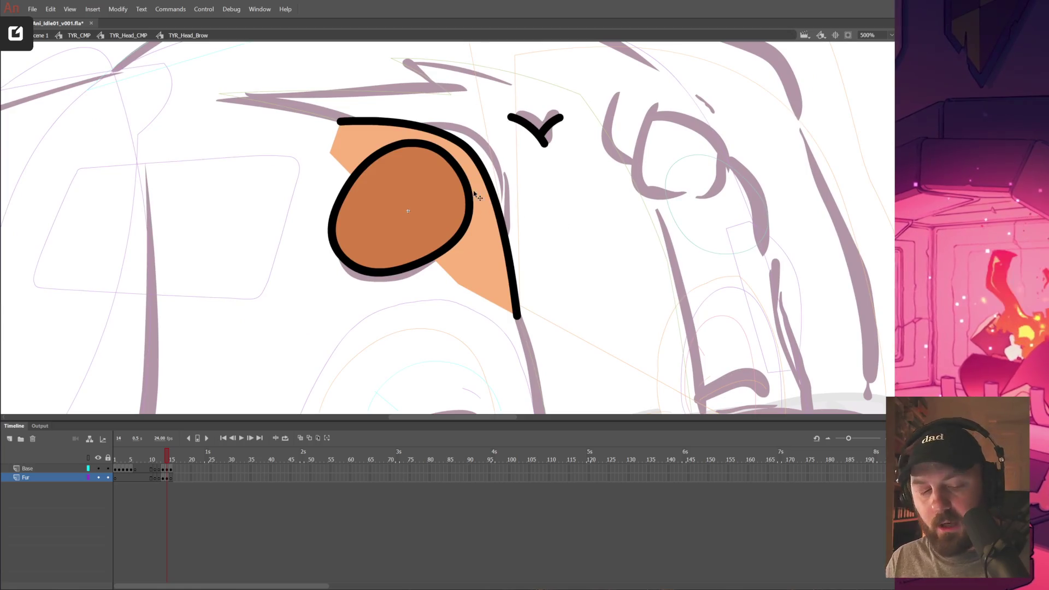
{"action": "key", "text": "a"}
{"action": "left_click", "coordinate": [503, 196]}
{"action": "left_click_drag", "start_coordinate": [505, 198], "coordinate": [507, 207]}
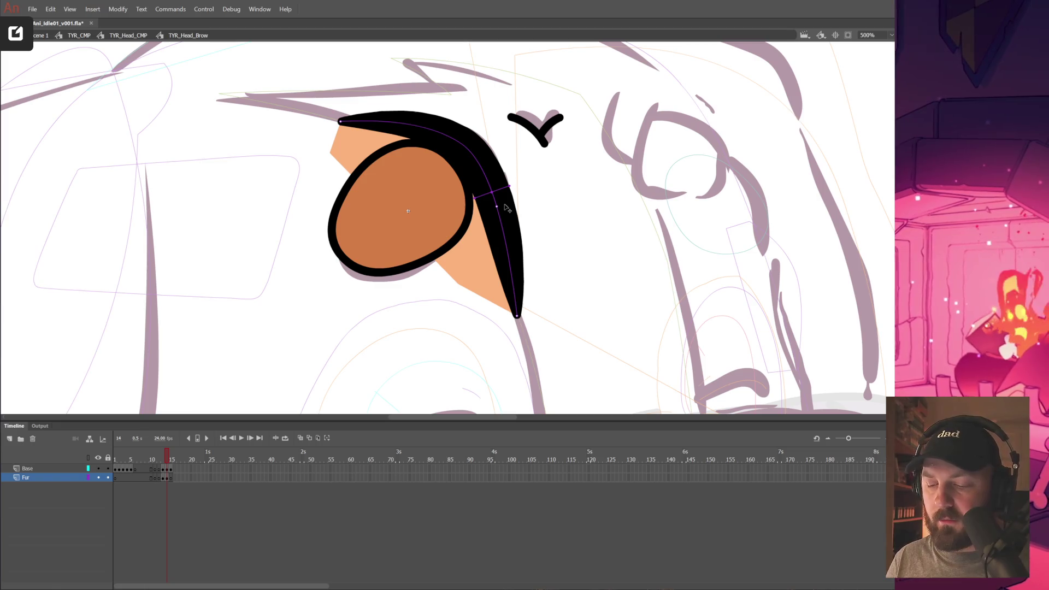
{"action": "key", "text": "ctrl+z"}
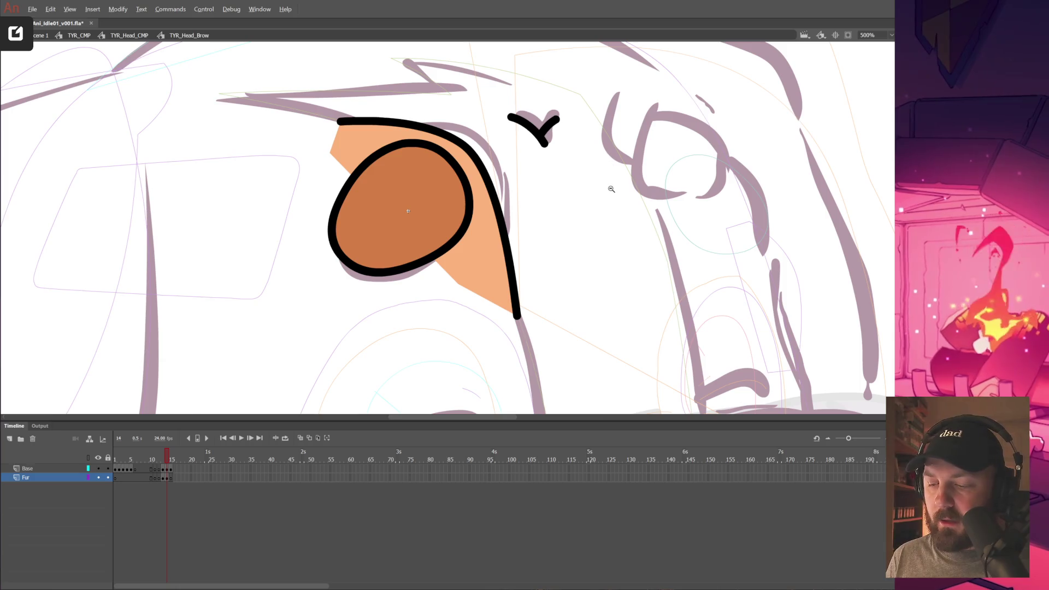
{"action": "key", "text": "ctrl+minus"}
{"action": "double_click", "coordinate": [605, 290]}
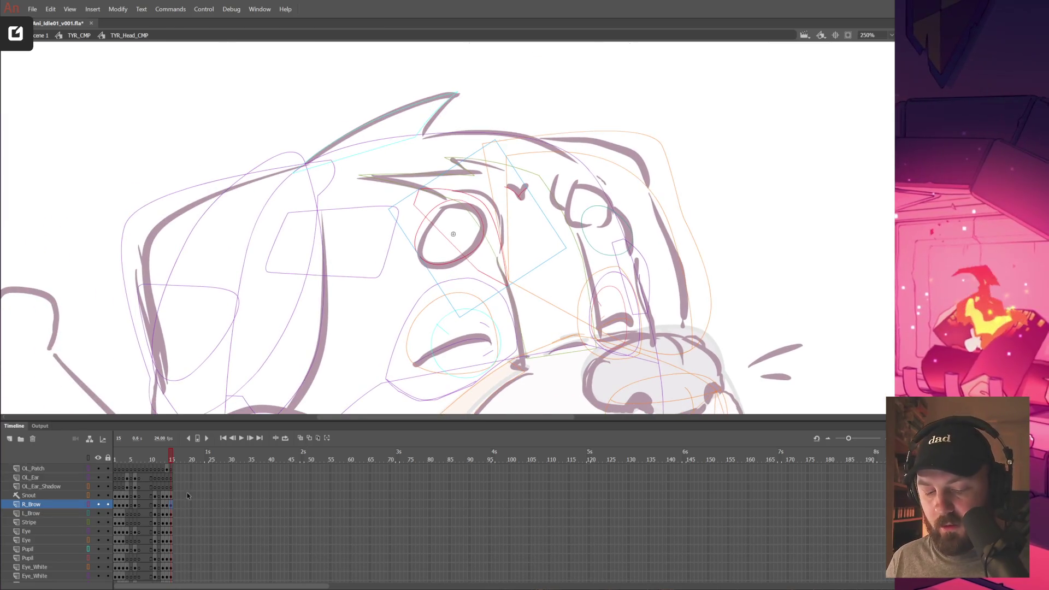
Move the dog's other eye up and left onto the sketch at frame 15.
{"action": "left_click", "coordinate": [89, 458]}
{"action": "left_click", "coordinate": [741, 210]}
{"action": "left_click", "coordinate": [612, 243]}
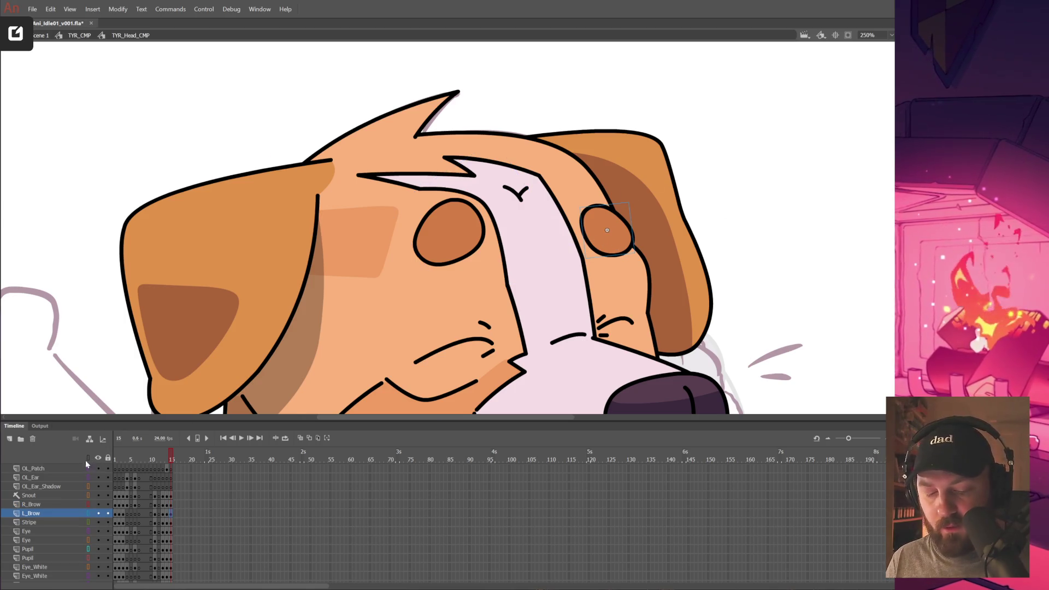
{"action": "left_click", "coordinate": [88, 459]}
{"action": "left_click_drag", "start_coordinate": [629, 228], "coordinate": [611, 208]}
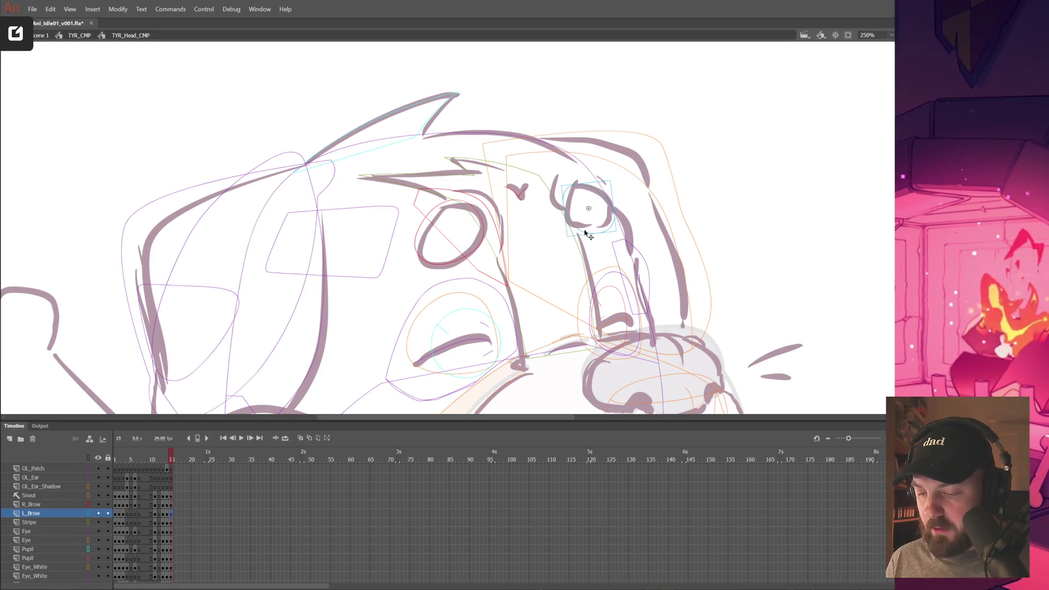
{"action": "key", "text": "Return"}
{"action": "key", "text": "Return"}
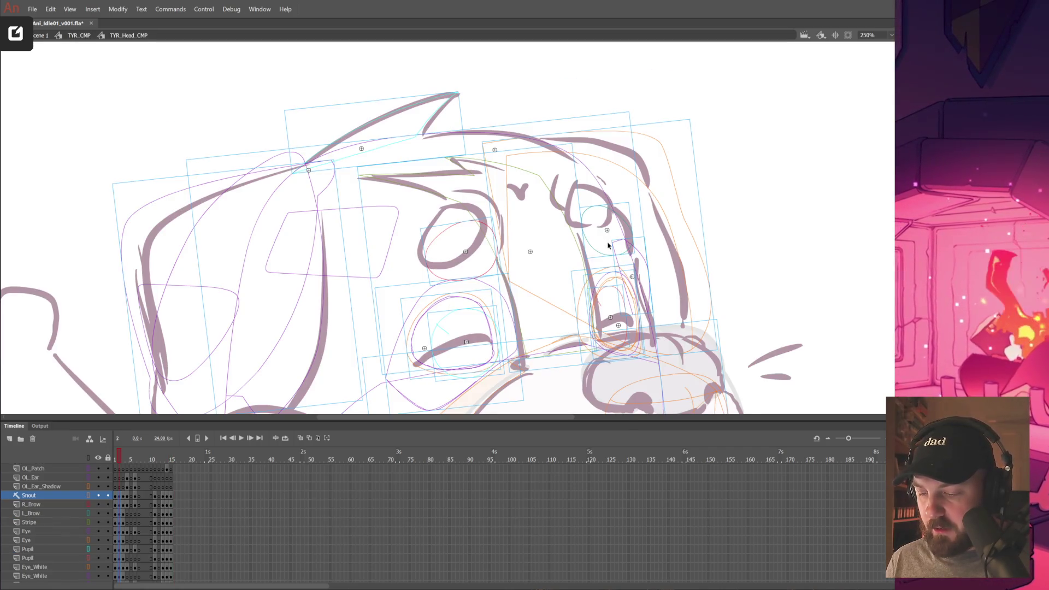
{"action": "left_click", "coordinate": [166, 467]}
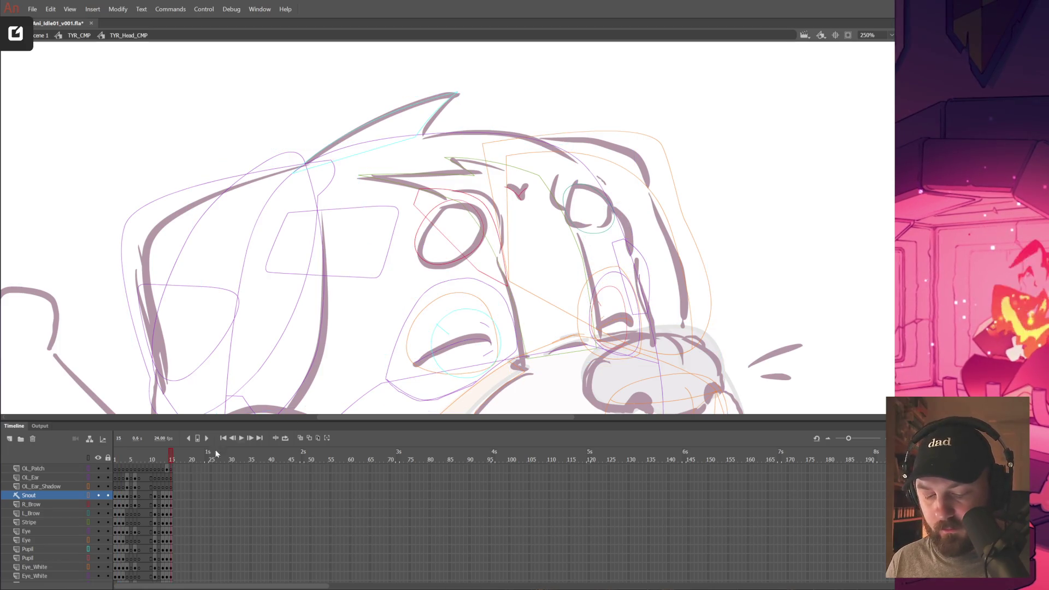
Ink a thick black outline along the eye's left, lower and right edges.
{"action": "left_click", "coordinate": [590, 236]}
{"action": "double_click", "coordinate": [590, 236]}
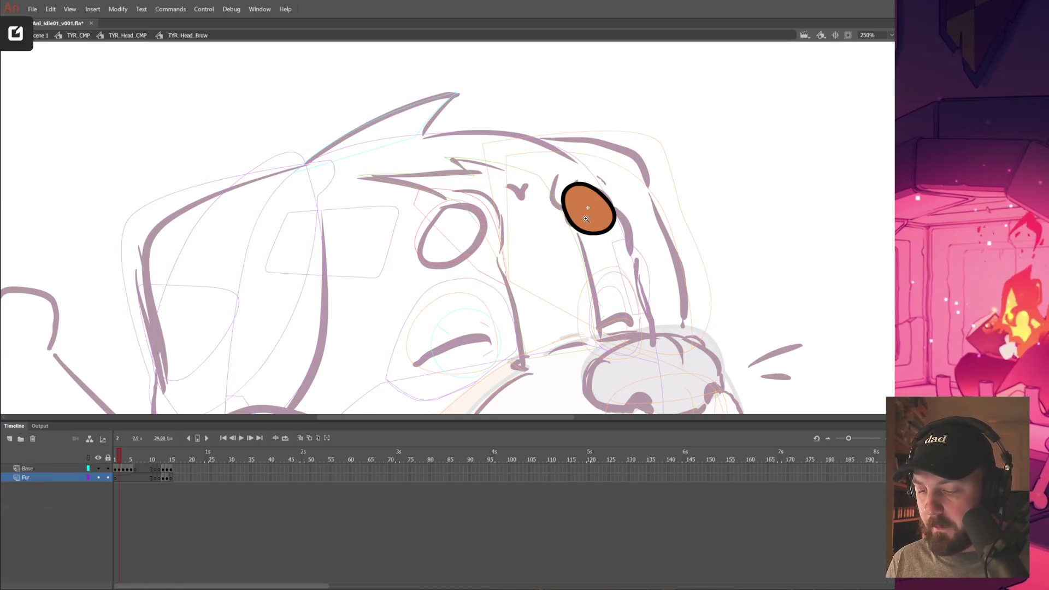
{"action": "left_click", "coordinate": [586, 217]}
{"action": "key", "text": "period"}
{"action": "left_click", "coordinate": [427, 194]}
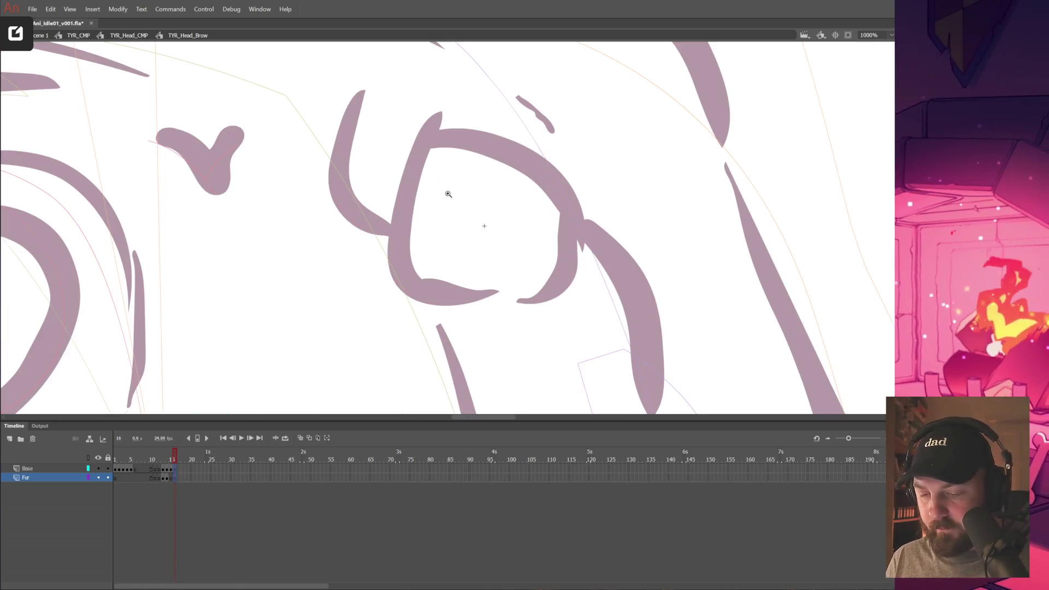
{"action": "left_click_drag", "start_coordinate": [415, 171], "coordinate": [464, 309]}
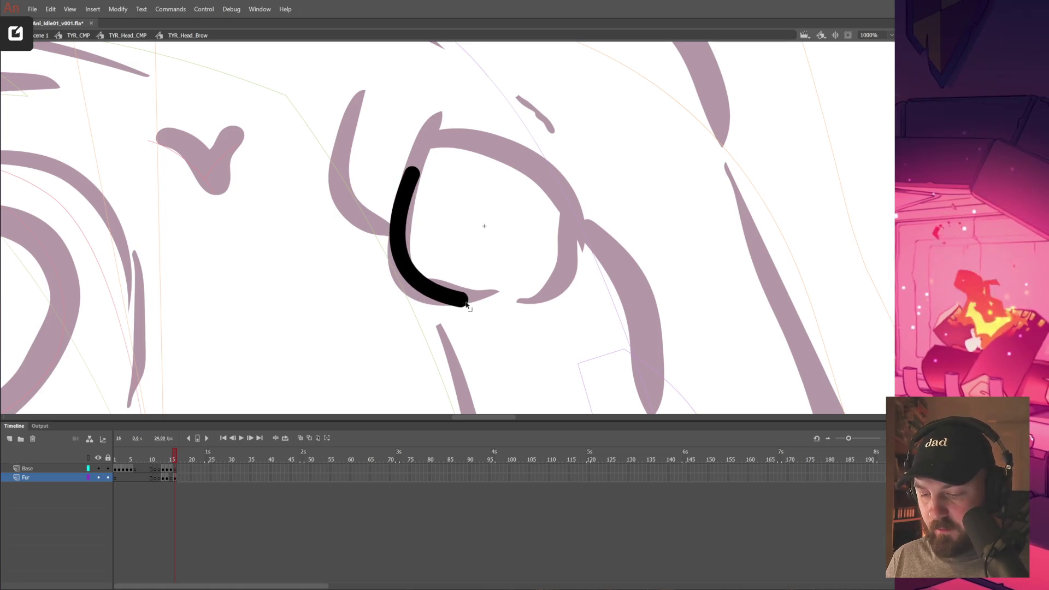
{"action": "left_click_drag", "start_coordinate": [464, 308], "coordinate": [568, 282]}
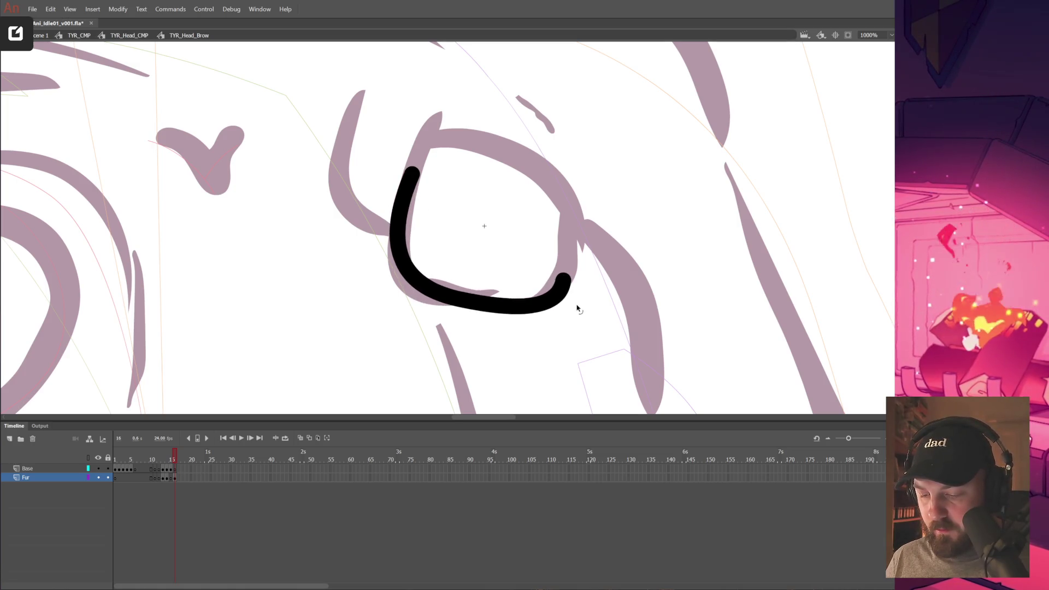
{"action": "left_click_drag", "start_coordinate": [470, 306], "coordinate": [570, 216]}
{"action": "left_click_drag", "start_coordinate": [572, 263], "coordinate": [533, 164]}
Redraw the eye's upper-right edge, zoom out, and save the file.
{"action": "key", "text": "ctrl+z"}
{"action": "left_click_drag", "start_coordinate": [413, 167], "coordinate": [507, 155]}
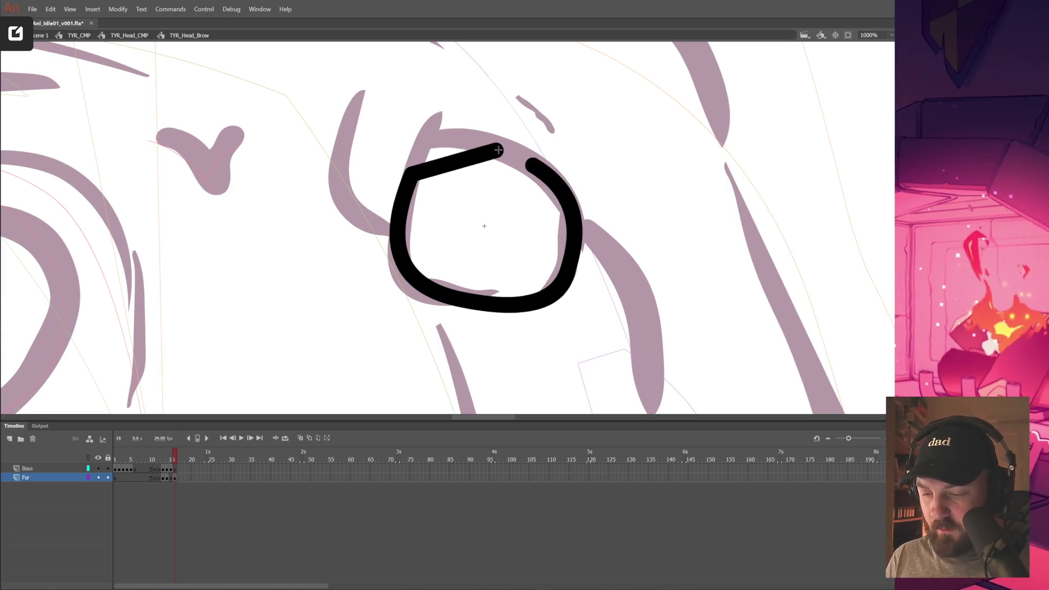
{"action": "key", "text": "ctrl+z"}
{"action": "mouse_move", "coordinate": [500, 152]}
{"action": "left_mouse_down"}
{"action": "mouse_move", "coordinate": [563, 215]}
{"action": "mouse_move", "coordinate": [581, 204]}
{"action": "mouse_move", "coordinate": [582, 225]}
{"action": "left_mouse_up"}
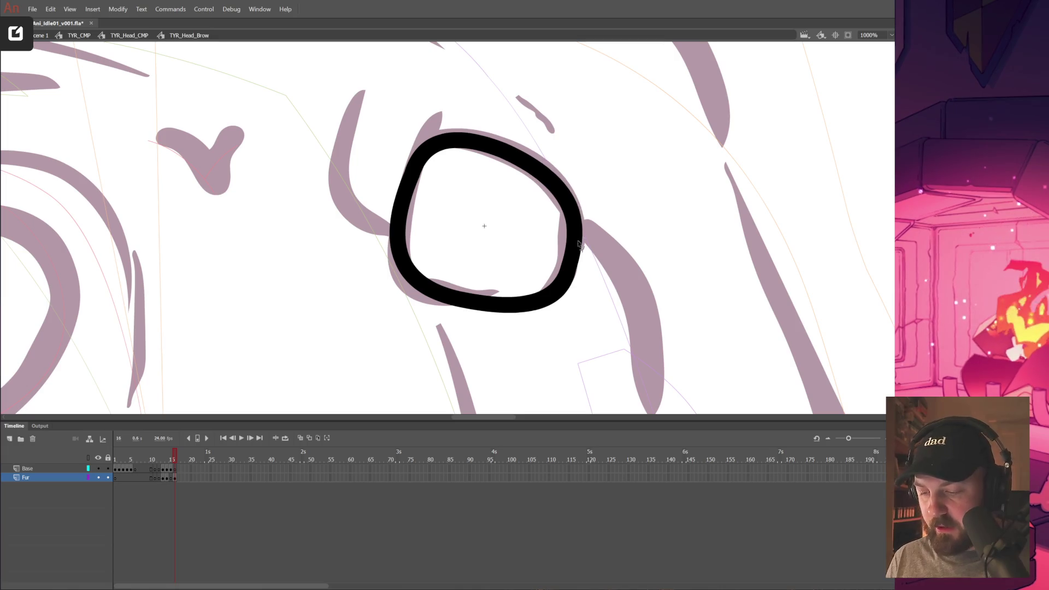
{"action": "key", "text": "ctrl+minus"}
{"action": "key", "text": "ctrl+minus"}
{"action": "key", "text": "ctrl+minus"}
{"action": "key", "text": "ctrl+s"}
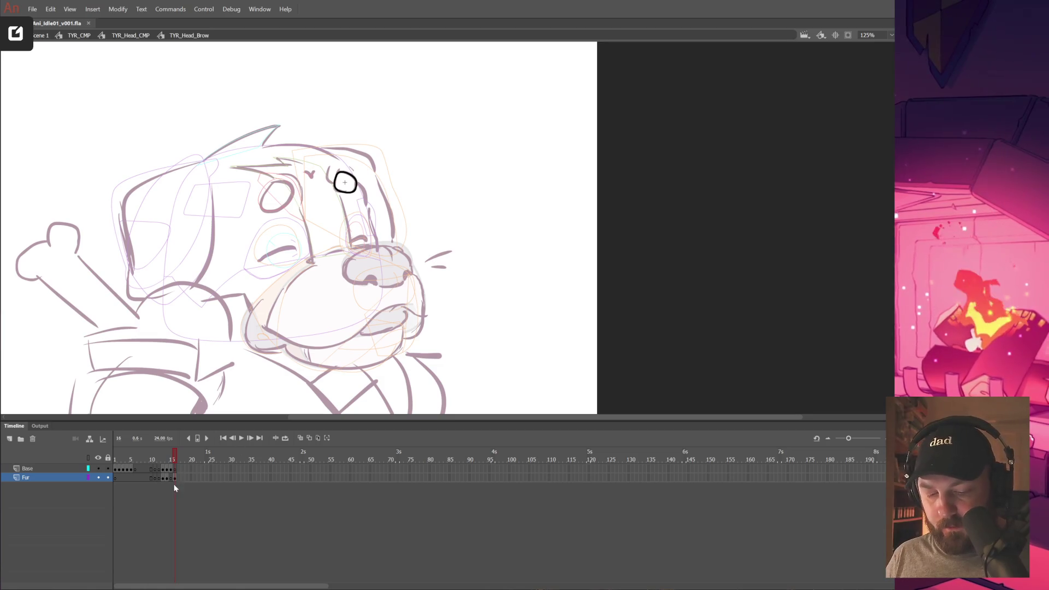
Fill the eye outline with orange on frame 16.
{"action": "left_click", "coordinate": [176, 470]}
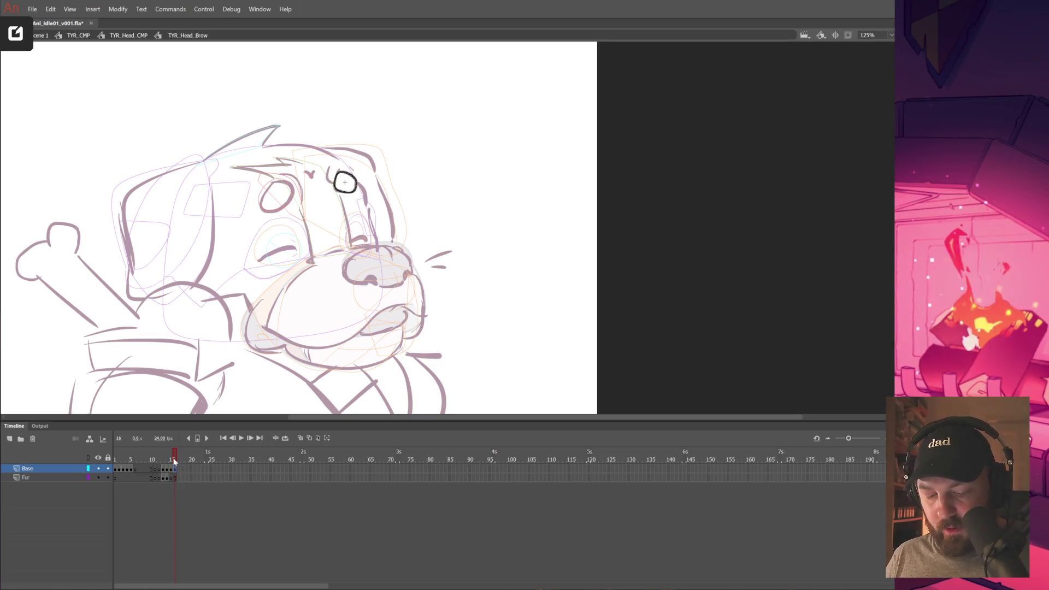
{"action": "key", "text": "comma"}
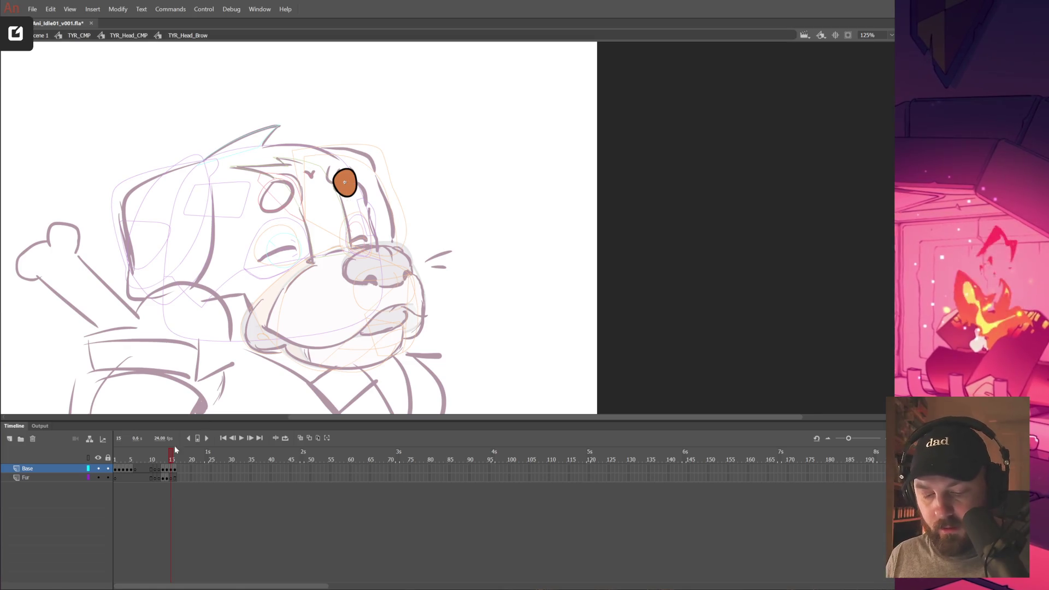
{"action": "key", "text": "period"}
{"action": "left_click", "coordinate": [345, 183]}
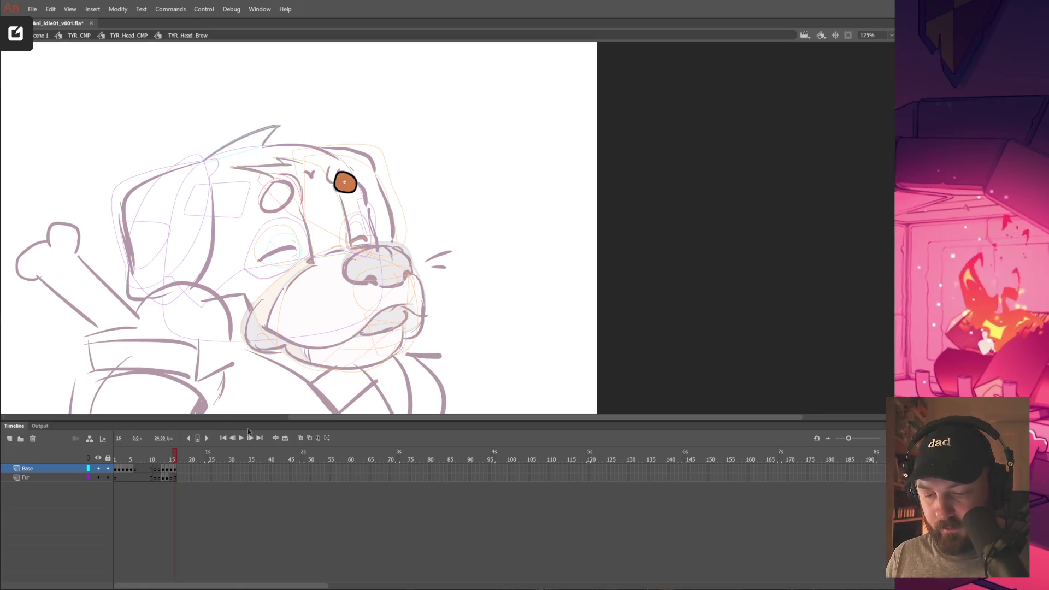
{"action": "left_click", "coordinate": [176, 479]}
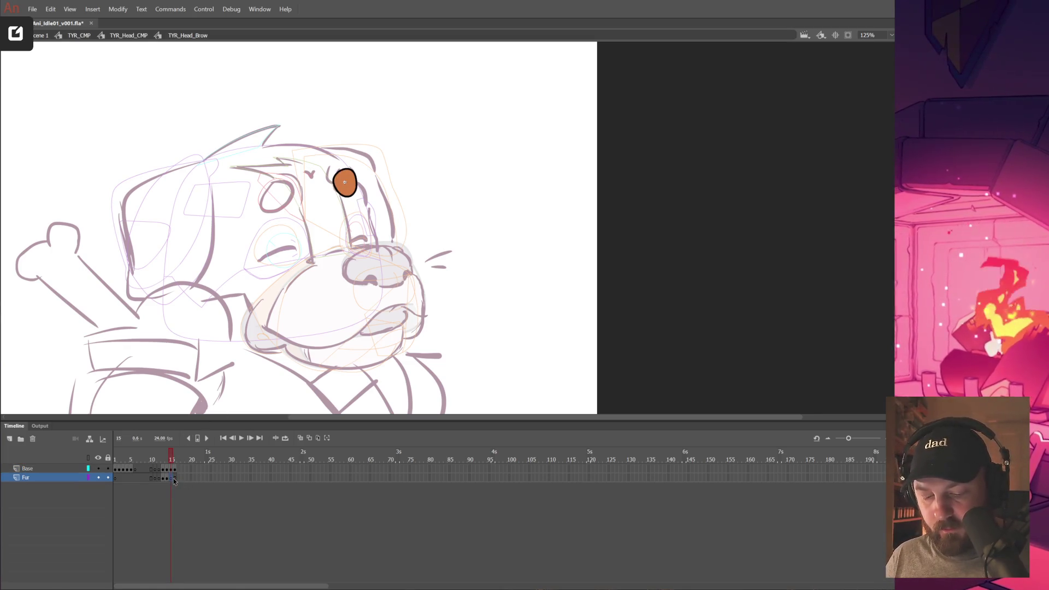
{"action": "double_click", "coordinate": [428, 199]}
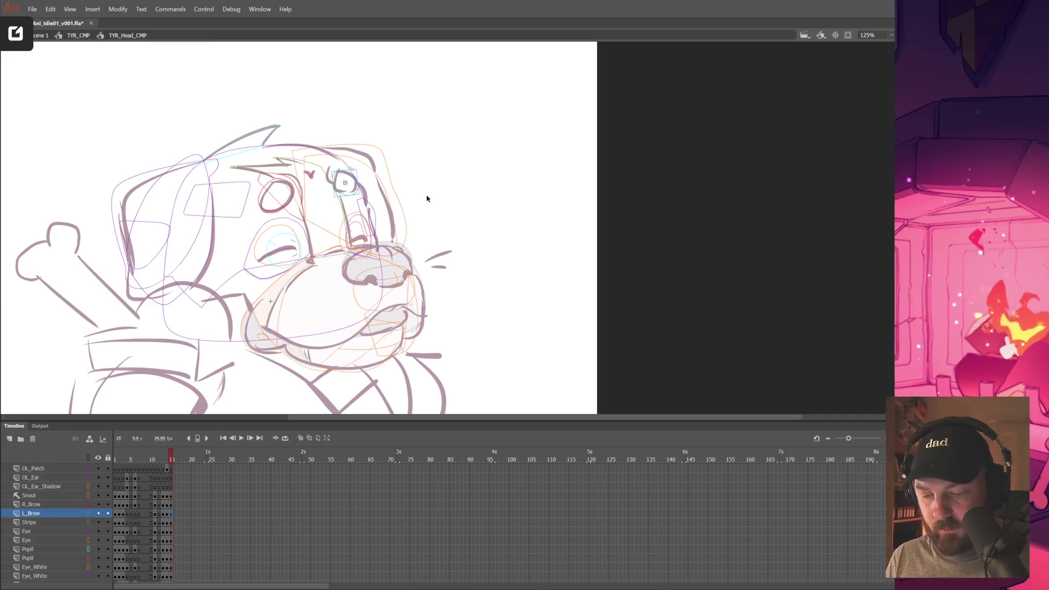
At 250% zoom, pull the dark stroke beside the right eye patch against the eye, then zoom out.
{"action": "left_click", "coordinate": [88, 457]}
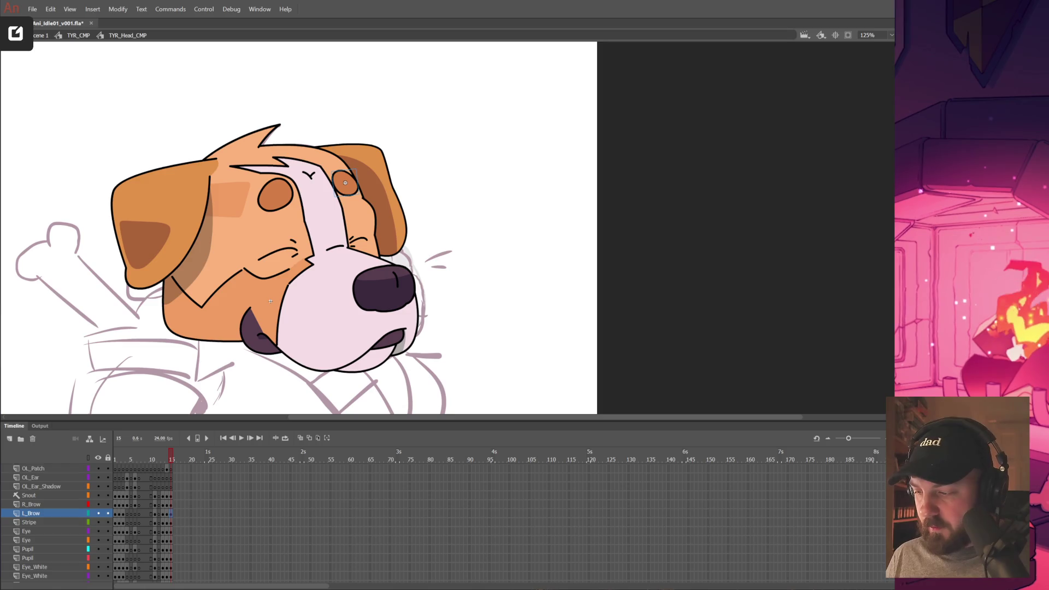
{"action": "left_click", "coordinate": [384, 201]}
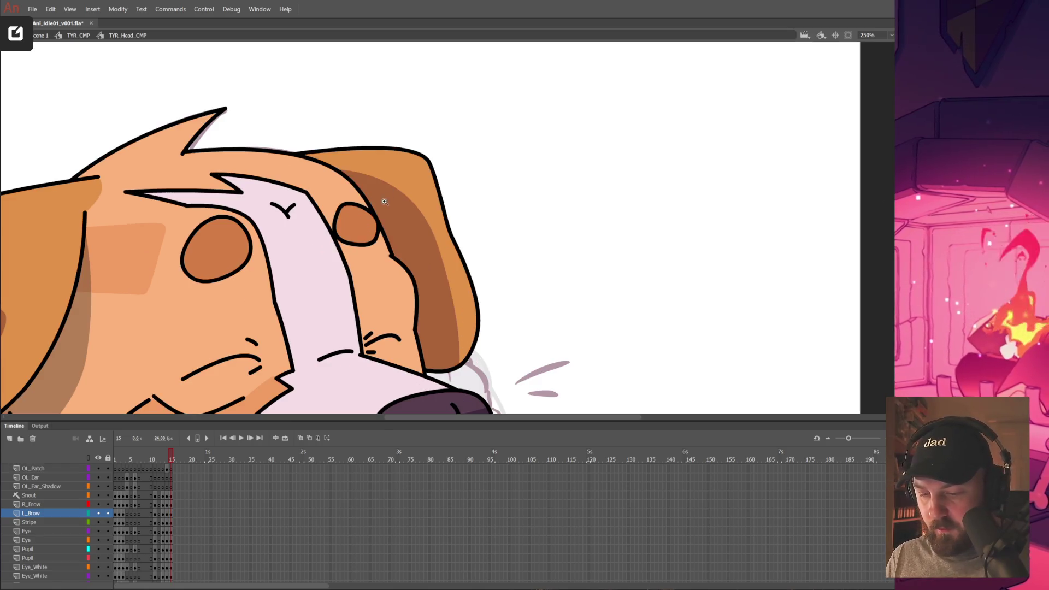
{"action": "left_click_drag", "start_coordinate": [415, 299], "coordinate": [395, 254]}
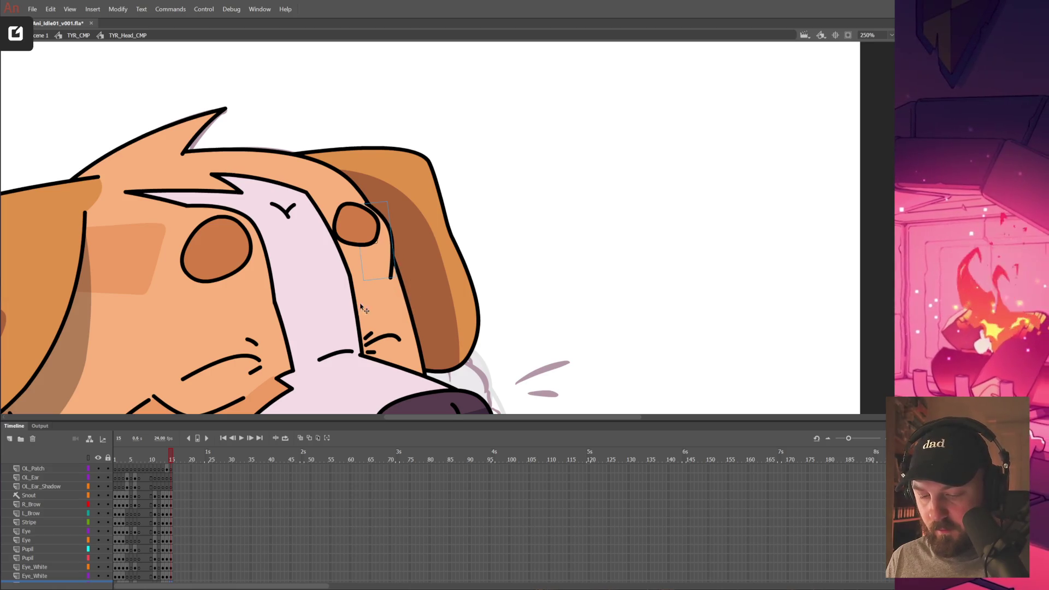
{"action": "left_click", "coordinate": [88, 459]}
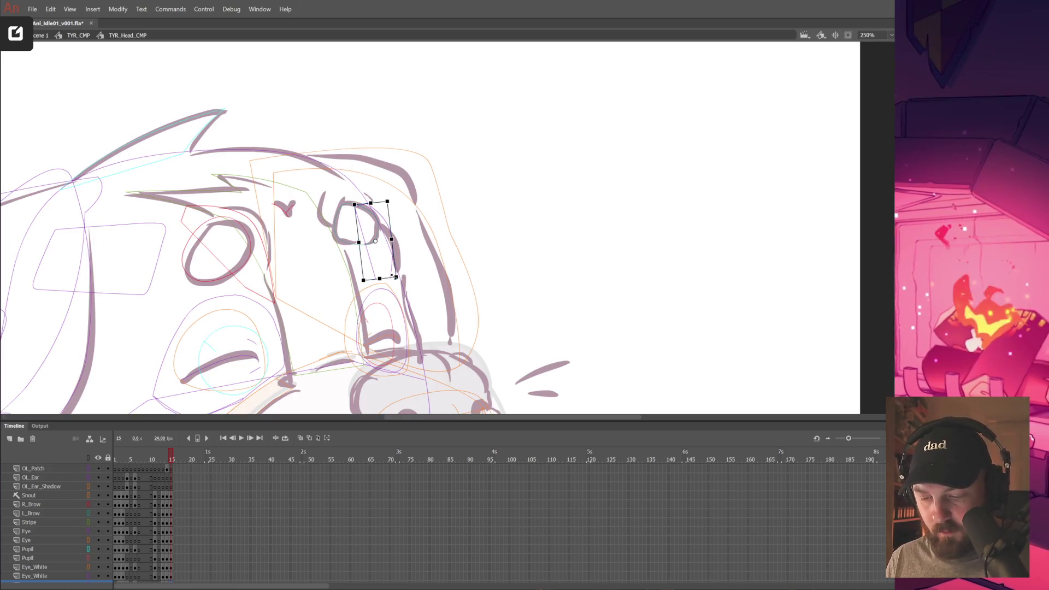
{"action": "left_click", "coordinate": [88, 458]}
{"action": "left_click", "coordinate": [486, 232]}
{"action": "left_click", "coordinate": [387, 260]}
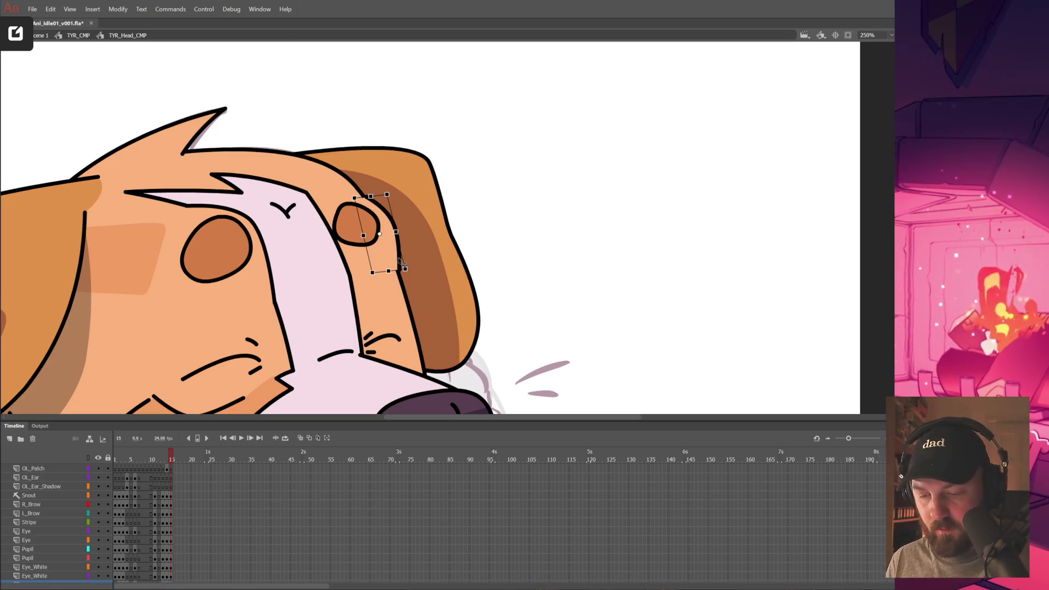
{"action": "left_click", "coordinate": [485, 215]}
{"action": "left_click", "coordinate": [487, 275], "text": "alt"}
{"action": "left_click", "coordinate": [487, 275], "text": "alt"}
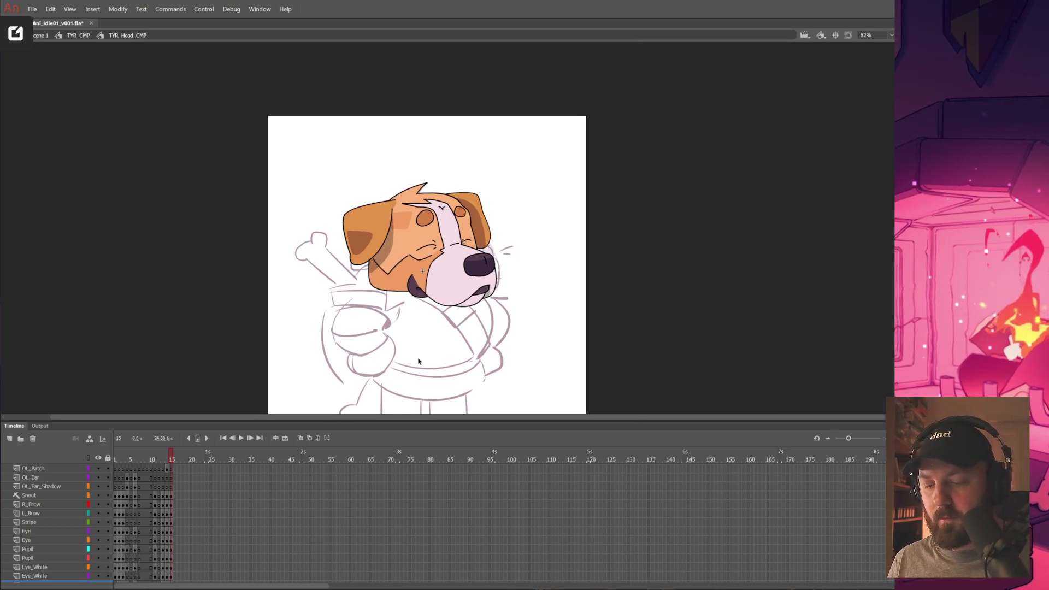
Scrub the timeline to preview the snout's mouth opening, save, and exit to TYR_CMP.
{"action": "left_click_drag", "start_coordinate": [171, 458], "coordinate": [174, 457]}
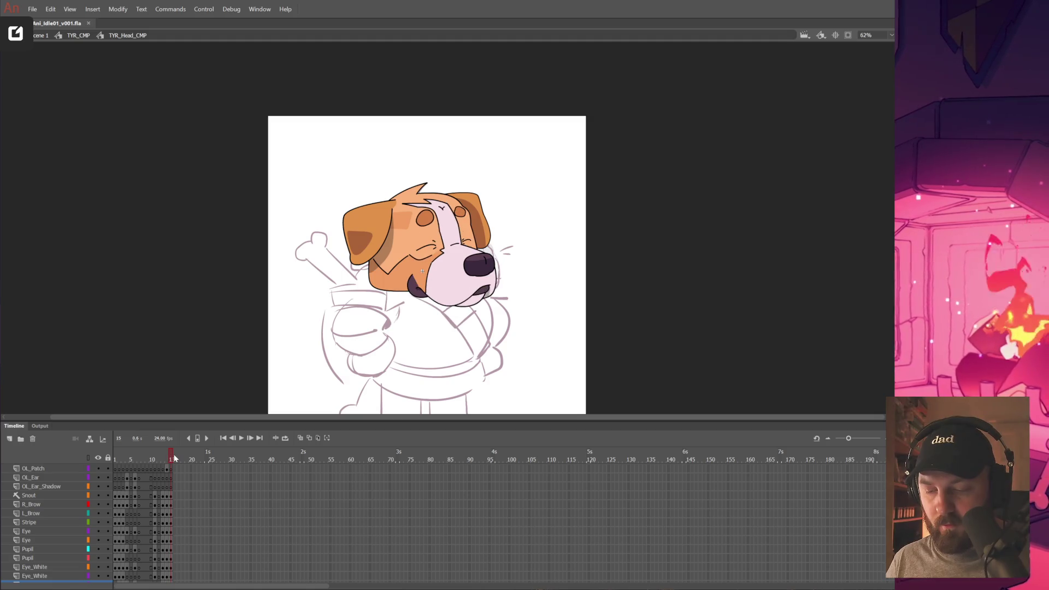
{"action": "left_click", "coordinate": [455, 295]}
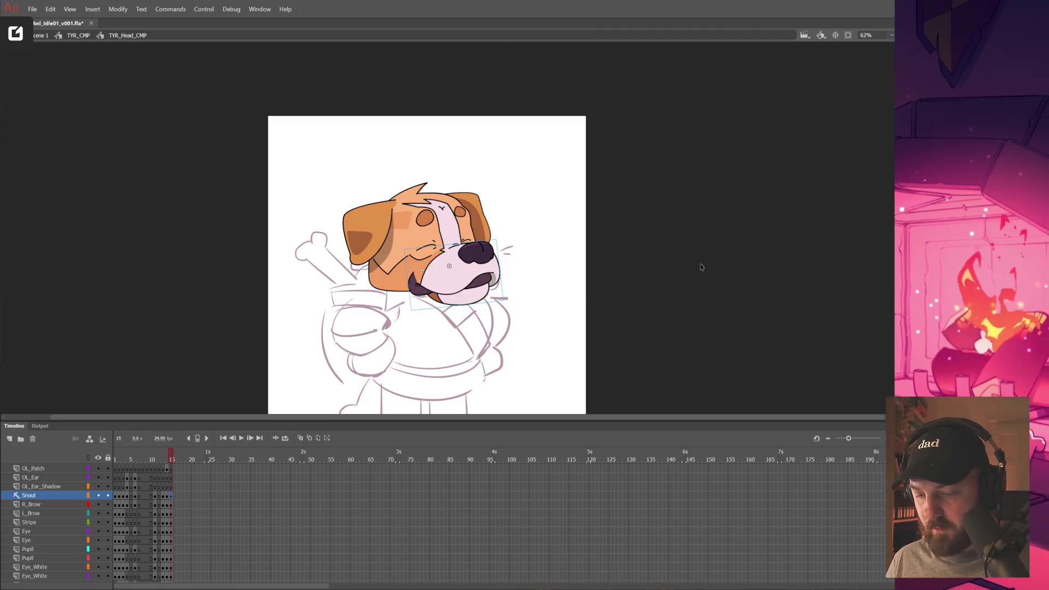
{"action": "left_click_drag", "start_coordinate": [171, 458], "coordinate": [175, 458]}
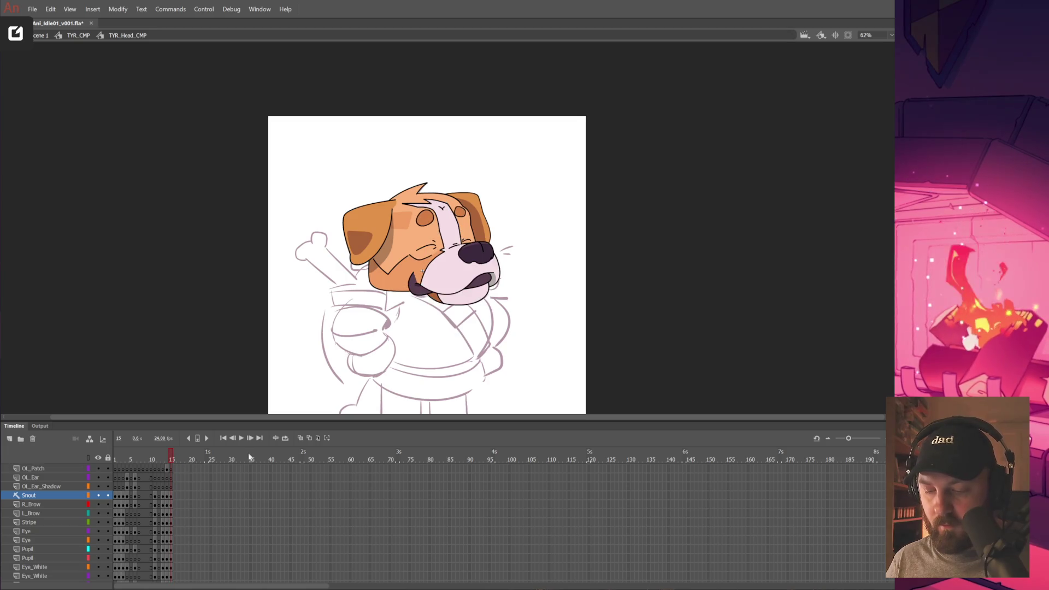
{"action": "key", "text": "ctrl+s"}
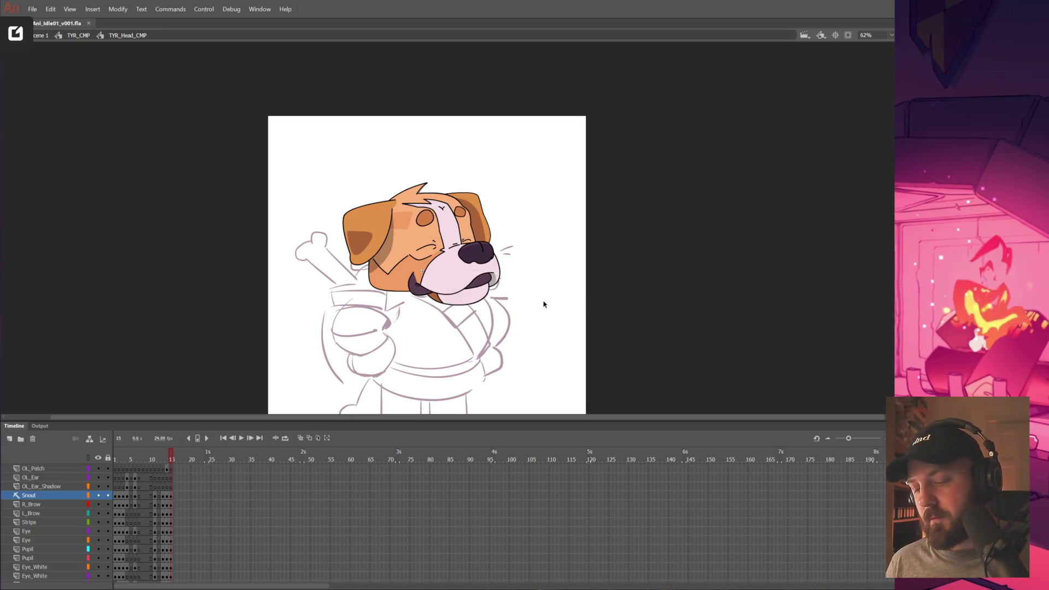
{"action": "double_click", "coordinate": [543, 304]}
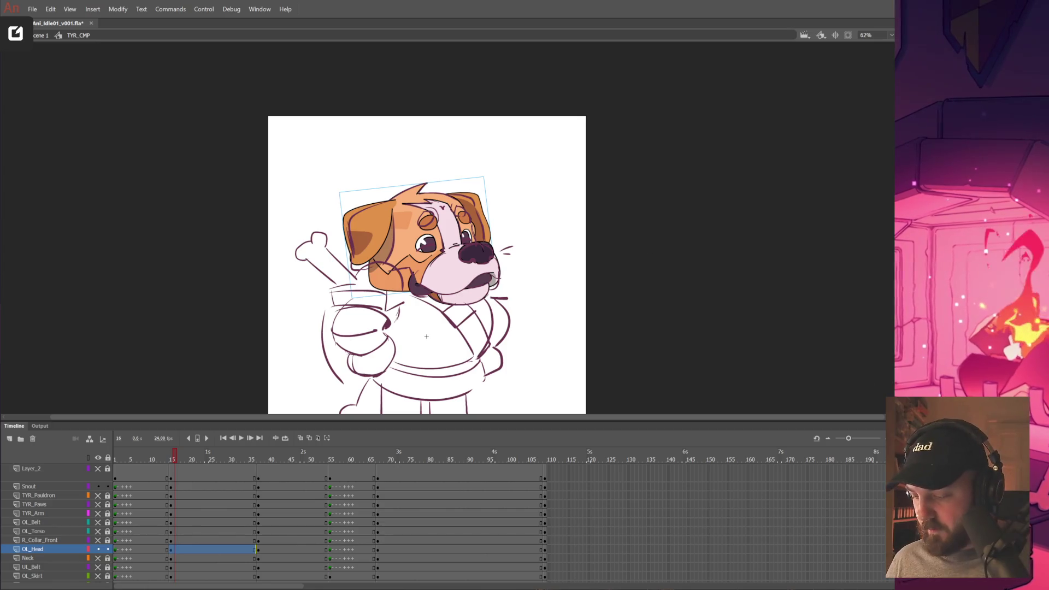
Create Layer_3, hide Layer_3 and Layer_2, and move the playhead back to frame 15.
{"action": "left_click", "coordinate": [9, 439]}
{"action": "left_click", "coordinate": [99, 468]}
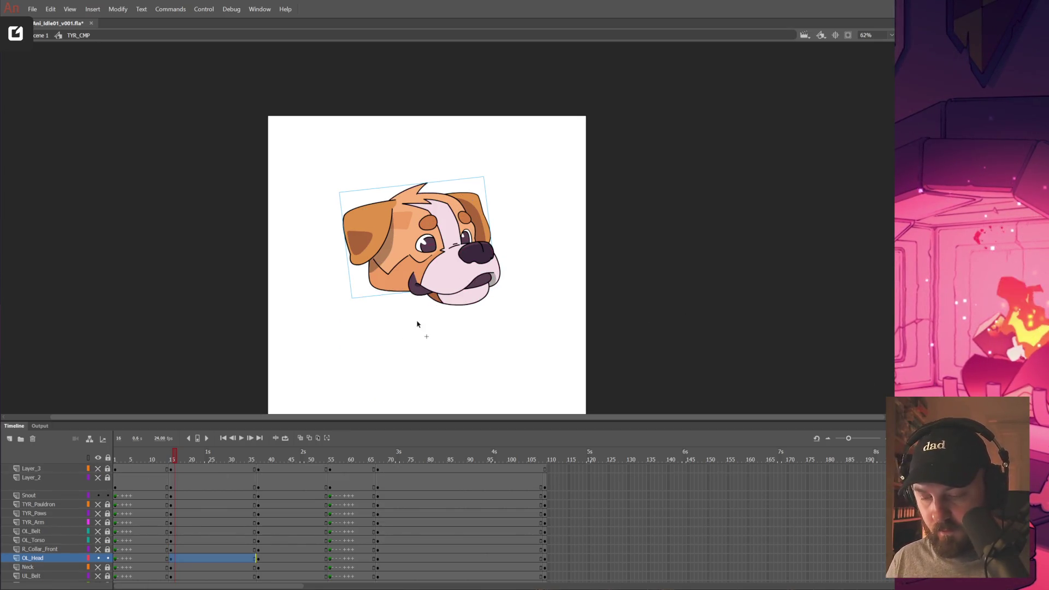
{"action": "left_click", "coordinate": [99, 458]}
{"action": "left_click", "coordinate": [99, 458]}
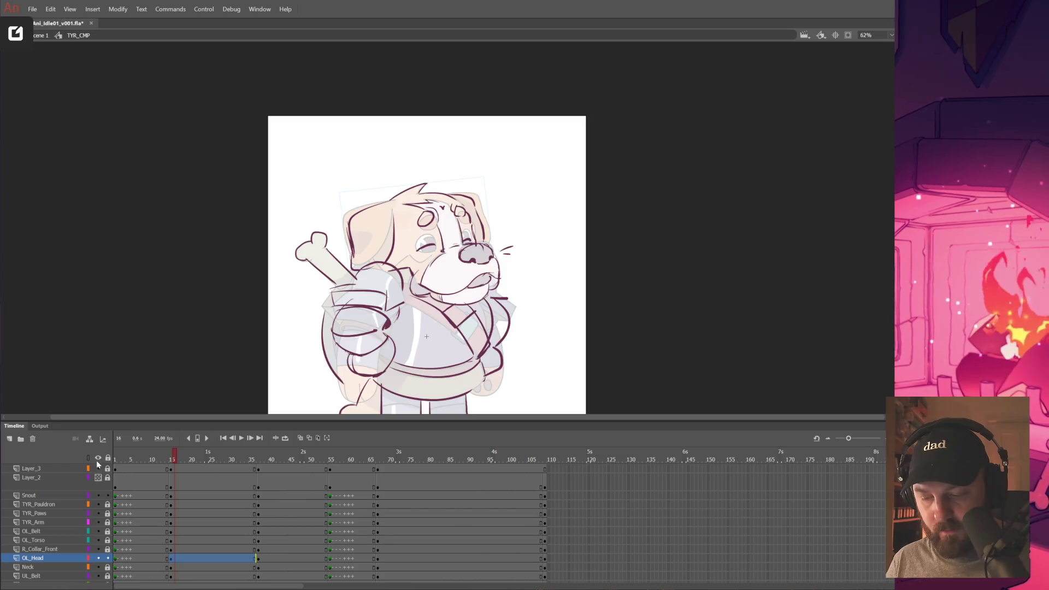
{"action": "left_click_drag", "start_coordinate": [99, 469], "coordinate": [98, 478]}
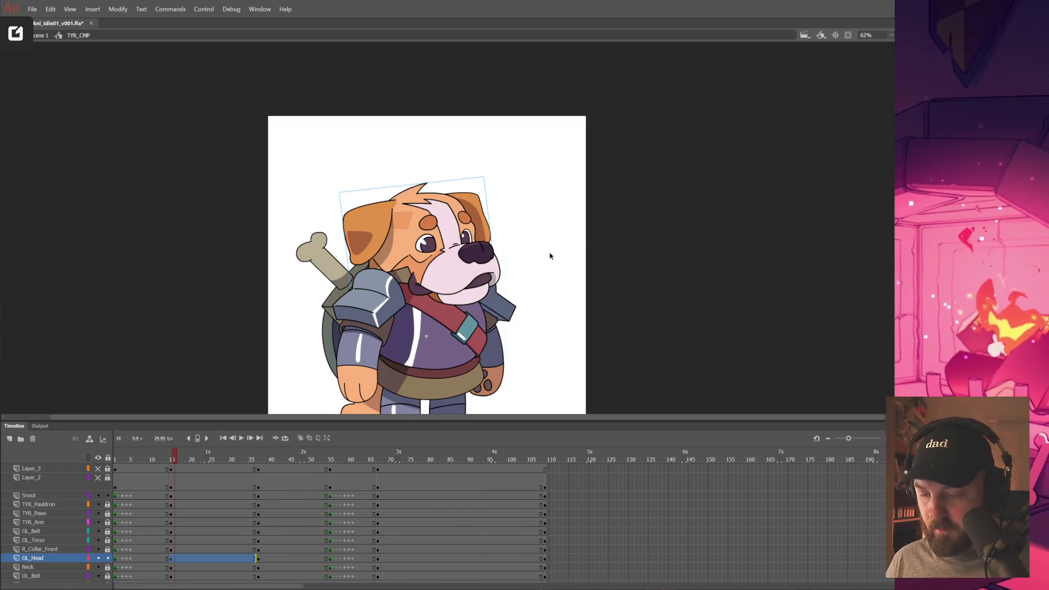
{"action": "key", "text": "ctrl+minus"}
{"action": "left_click_drag", "start_coordinate": [476, 363], "coordinate": [490, 373]}
{"action": "mouse_move", "coordinate": [164, 459]}
{"action": "left_mouse_down"}
{"action": "mouse_move", "coordinate": [194, 459]}
{"action": "mouse_move", "coordinate": [170, 460]}
{"action": "left_mouse_up"}
{"action": "scroll", "coordinate": [483, 237], "scroll_direction": "up", "scroll_amount": 4}
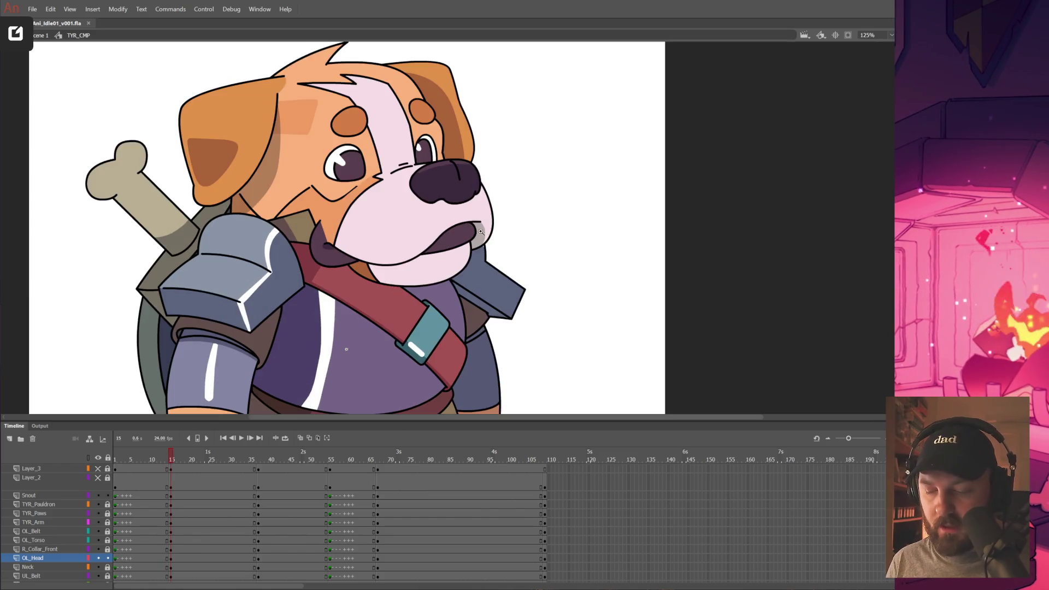
Move the playhead to frame 17 and enter the head composition holding the snout.
{"action": "left_click", "coordinate": [467, 182]}
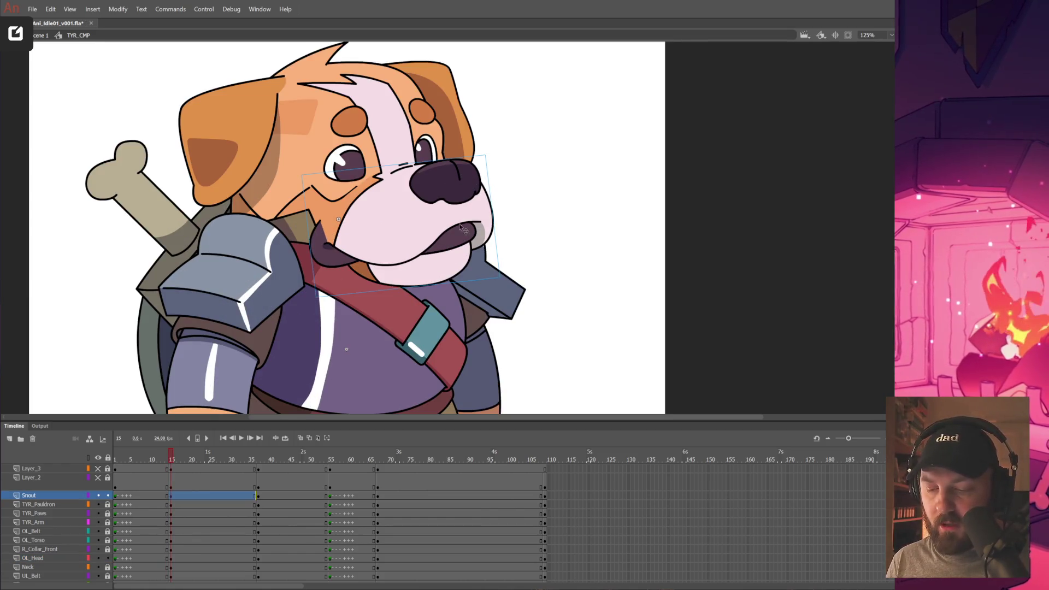
{"action": "scroll", "coordinate": [421, 325], "scroll_direction": "down", "scroll_amount": 4}
{"action": "left_click_drag", "start_coordinate": [163, 459], "coordinate": [179, 459]}
{"action": "scroll", "coordinate": [468, 292], "scroll_direction": "up", "scroll_amount": 4}
{"action": "left_click", "coordinate": [455, 331]}
{"action": "double_click", "coordinate": [457, 331]}
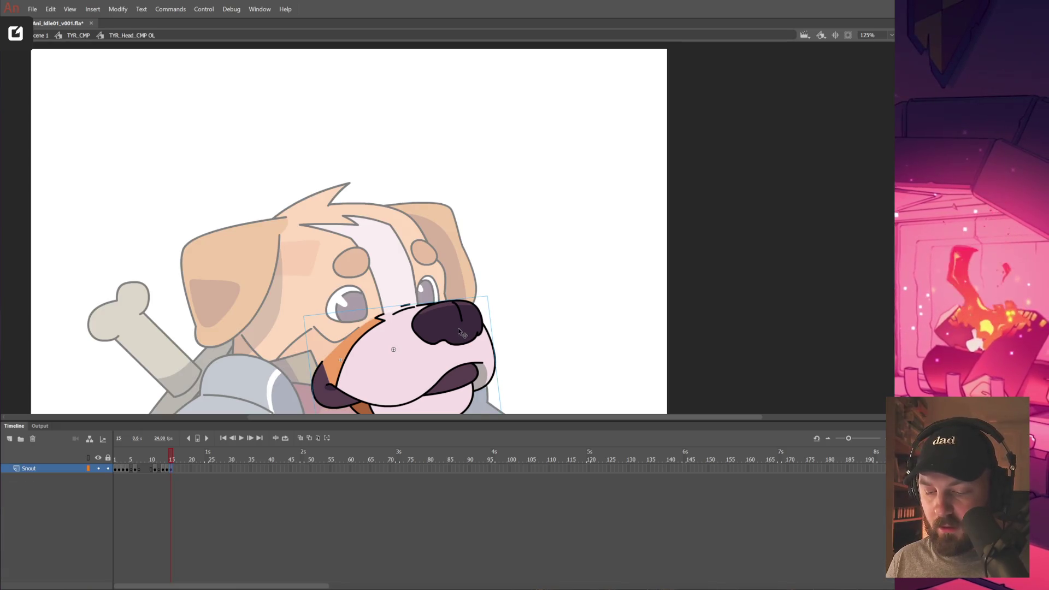
Enter TYR_Head_Snout, unlock all its layers, and open the TYR_Head_Nose symbol.
{"action": "double_click", "coordinate": [461, 333]}
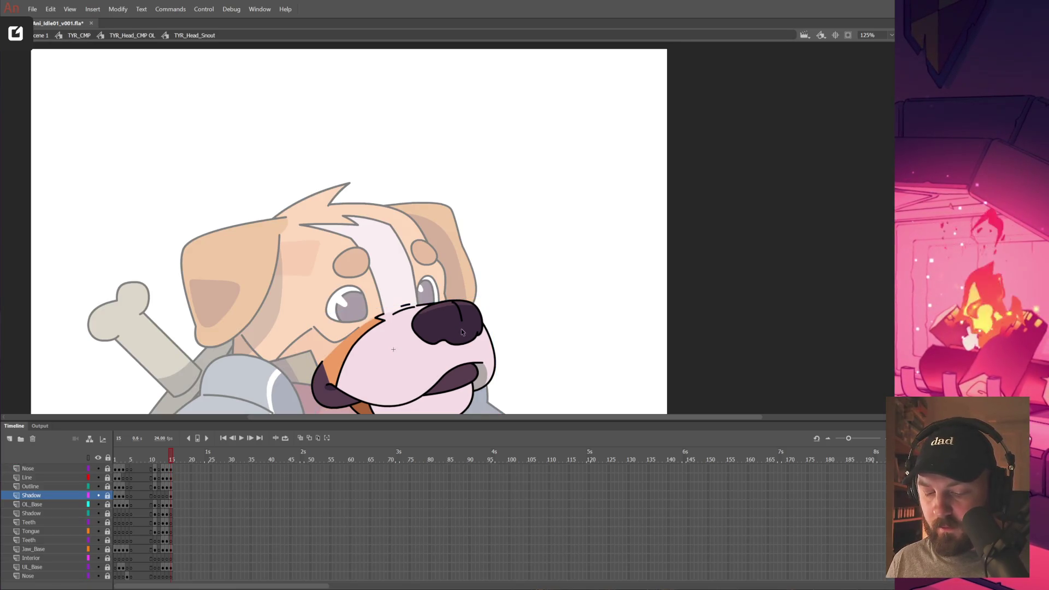
{"action": "double_click", "coordinate": [415, 365]}
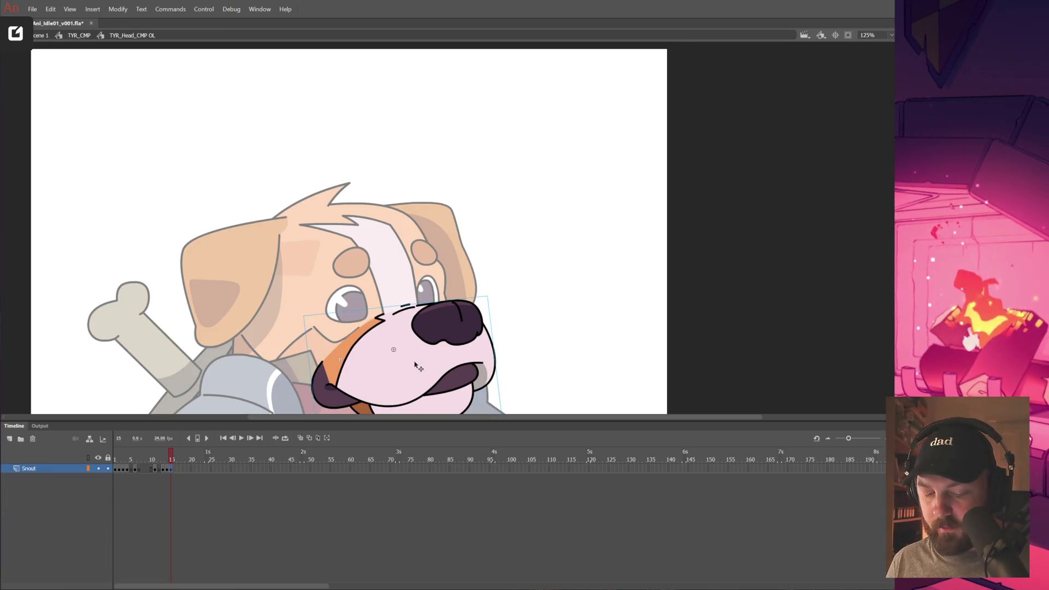
{"action": "double_click", "coordinate": [431, 333]}
{"action": "left_click", "coordinate": [60, 486]}
{"action": "left_click", "coordinate": [108, 458]}
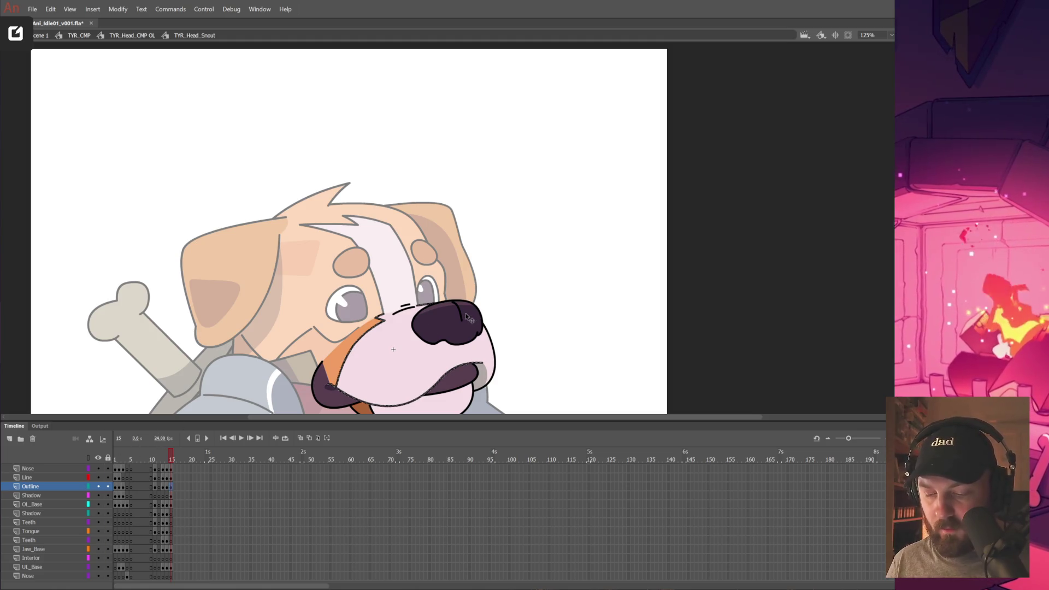
{"action": "left_click", "coordinate": [469, 320]}
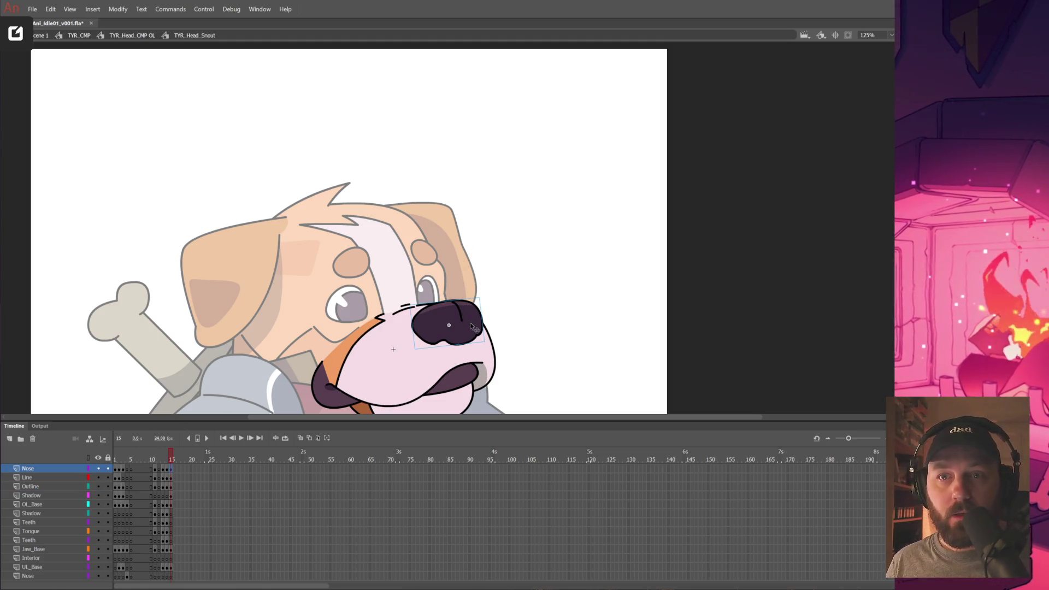
{"action": "double_click", "coordinate": [475, 327]}
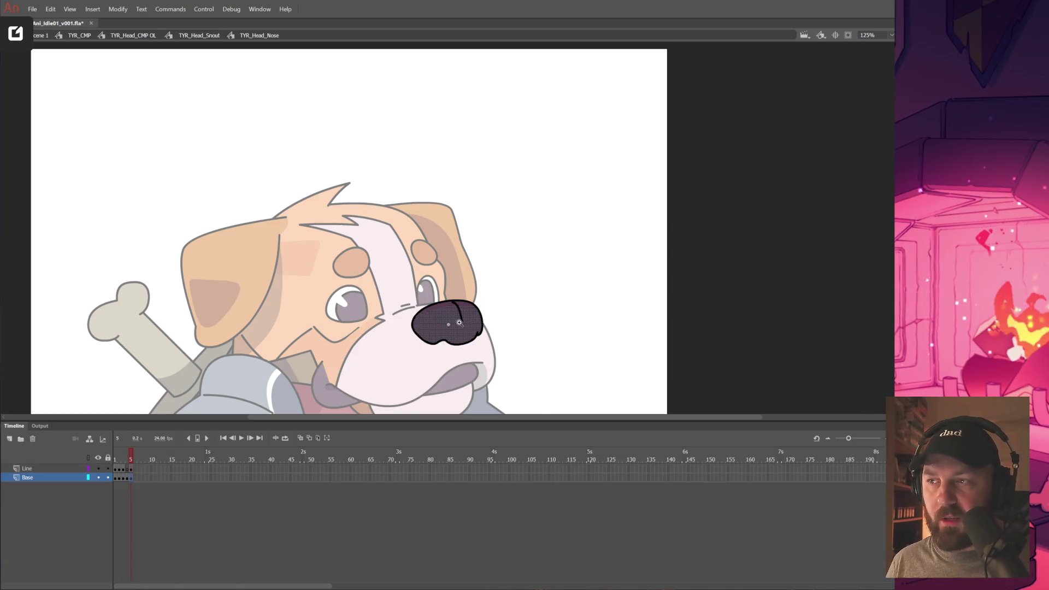
Narrow the nose slightly with Free Transform and nudge it one step up and right.
{"action": "key", "text": "ctrl+equal"}
{"action": "key", "text": "ctrl+a"}
{"action": "key", "text": "q"}
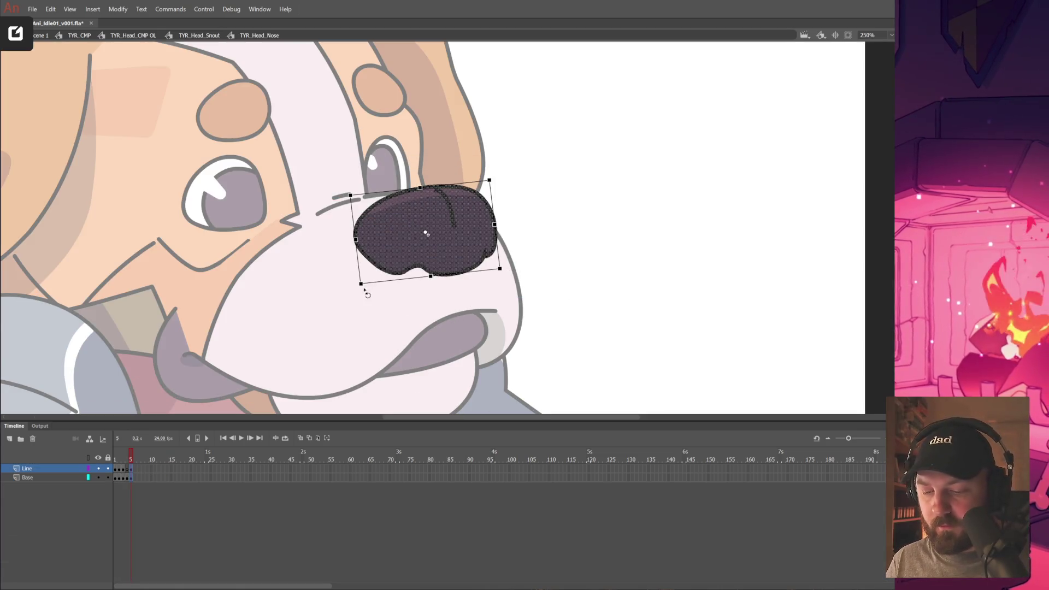
{"action": "left_click_drag", "start_coordinate": [363, 281], "coordinate": [359, 280]}
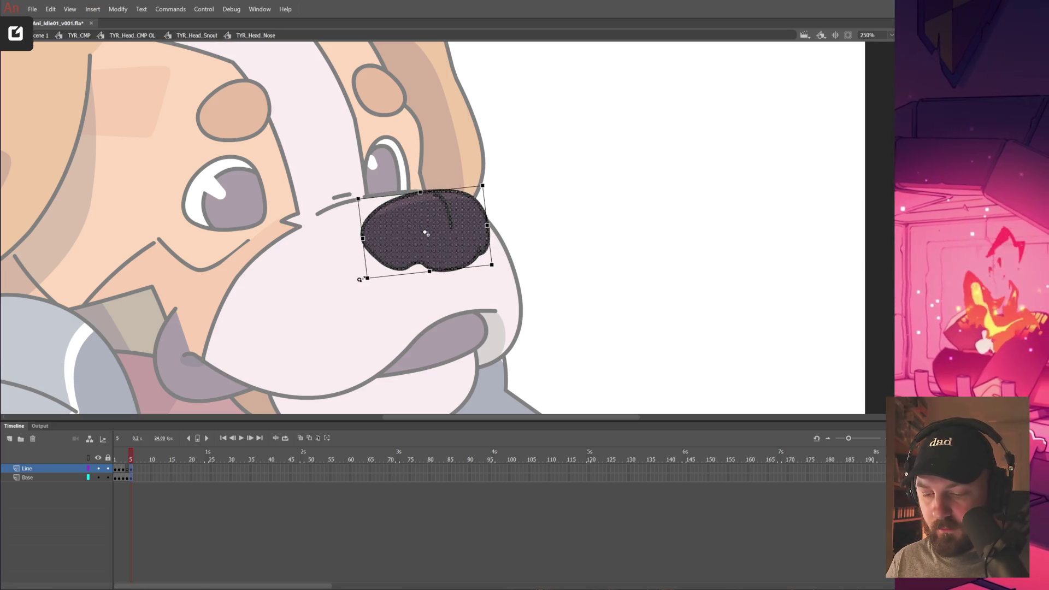
{"action": "key", "text": "Up"}
{"action": "key", "text": "Up"}
{"action": "key", "text": "Right"}
{"action": "key", "text": "Right"}
Return to the TYR_Head_Snout symbol, zoom out, and save the file.
{"action": "left_click", "coordinate": [547, 236]}
{"action": "double_click", "coordinate": [546, 236]}
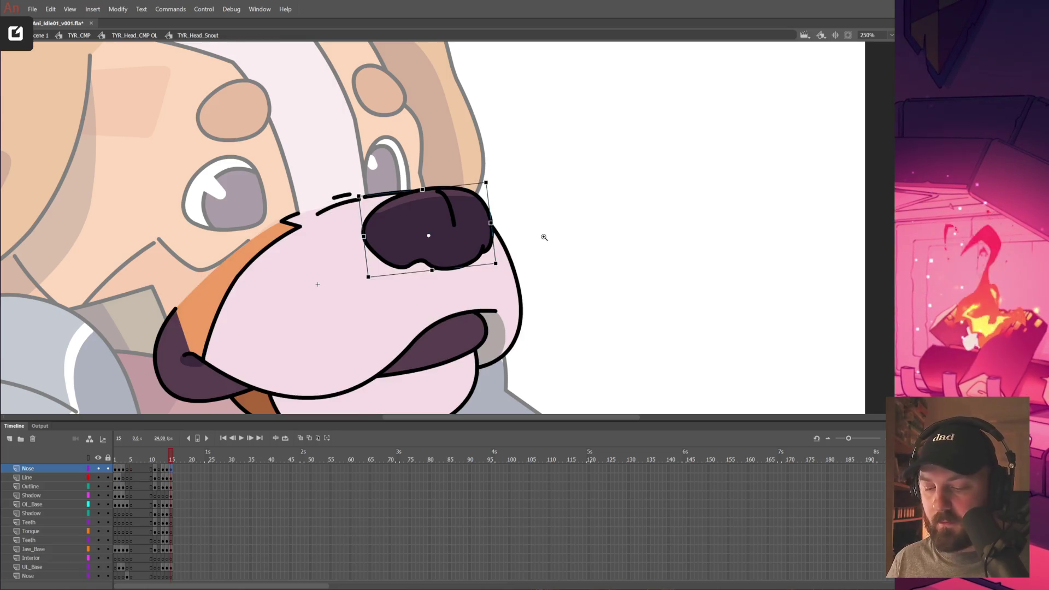
{"action": "key", "text": "ctrl+minus"}
{"action": "key", "text": "ctrl+s"}
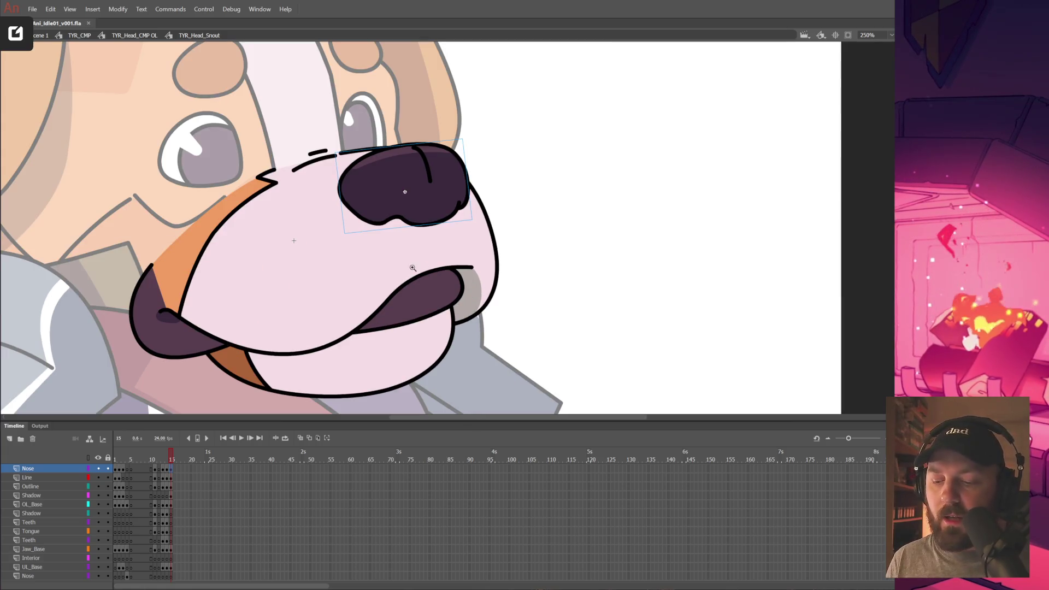
{"action": "scroll", "coordinate": [383, 266], "scroll_direction": "up", "scroll_amount": 1}
Select the jaw and mouth strokes on Jaw_Base, then switch OL_Base to outlines and hide it.
{"action": "left_click", "coordinate": [441, 306]}
{"action": "left_click", "coordinate": [444, 315]}
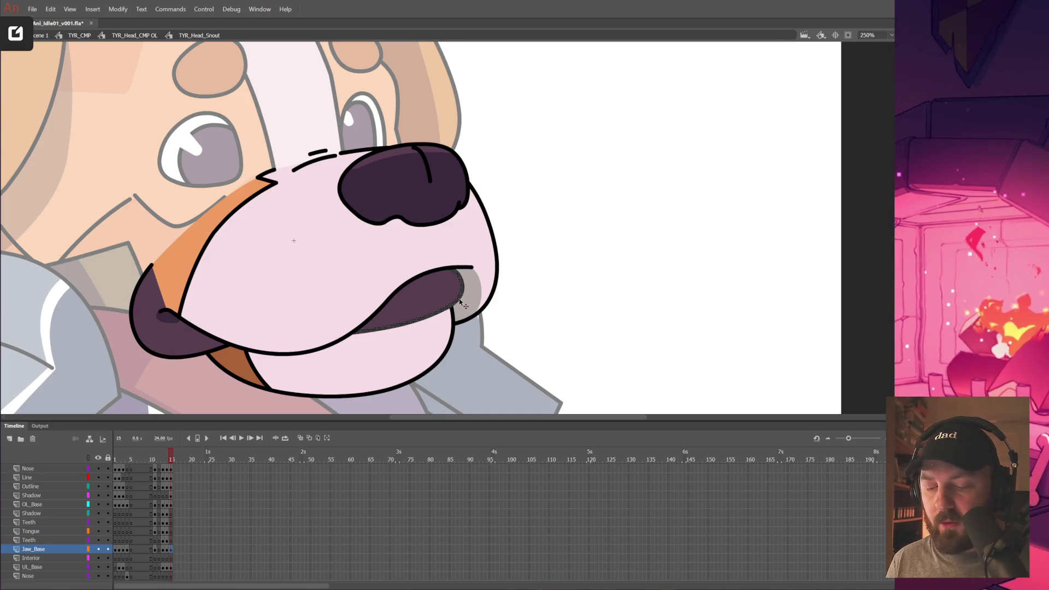
{"action": "left_click", "coordinate": [447, 298]}
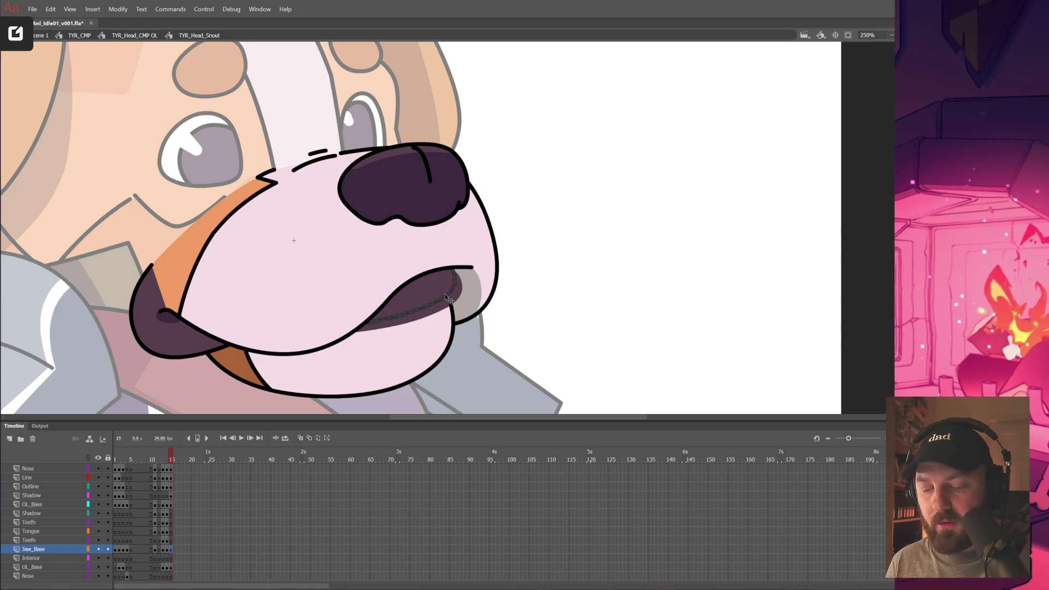
{"action": "double_click", "coordinate": [447, 295]}
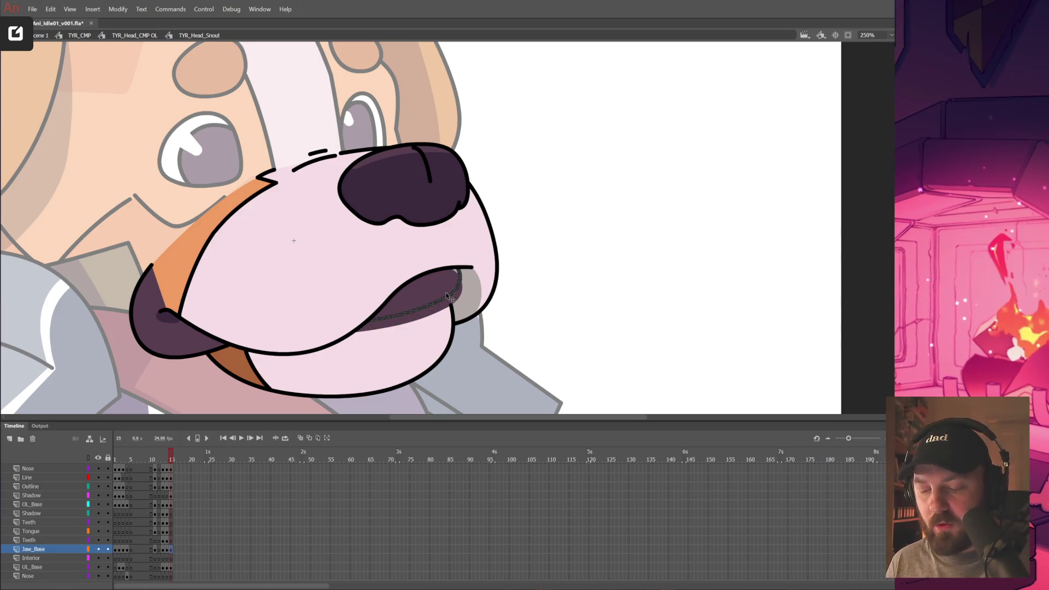
{"action": "left_click", "coordinate": [90, 458]}
{"action": "left_click", "coordinate": [90, 459]}
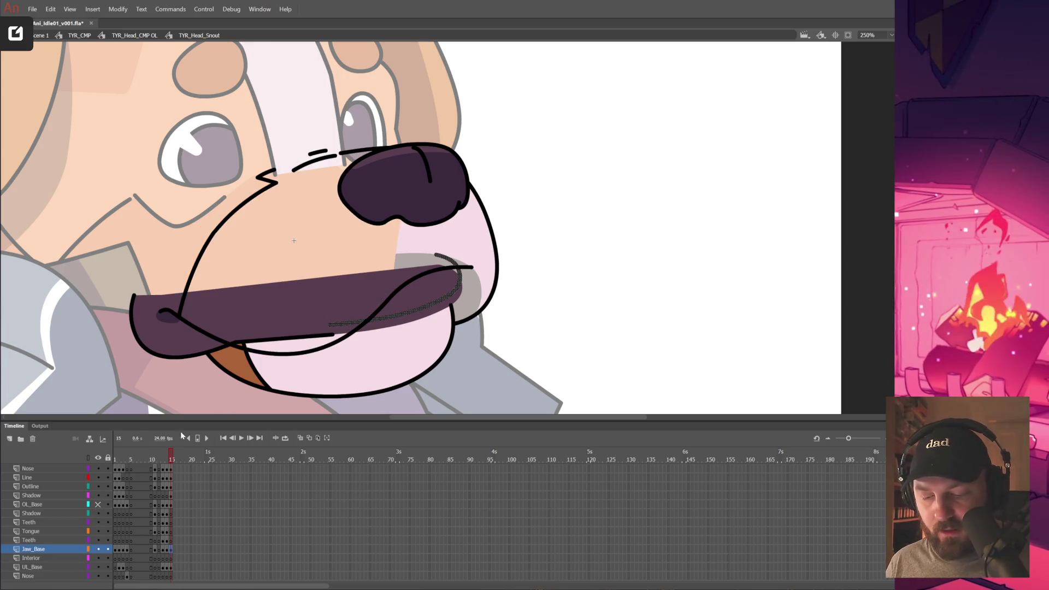
Zoom into the lower snout, raise the jaw line and mouth fill corners, and remove the purple fill below the line.
{"action": "left_click", "coordinate": [358, 319]}
{"action": "left_click", "coordinate": [235, 279]}
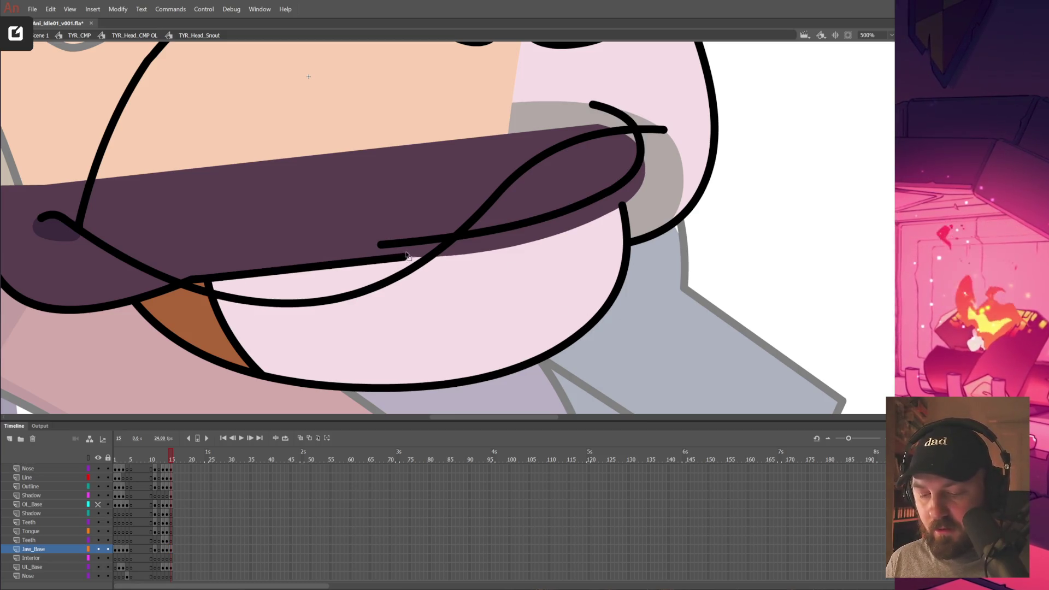
{"action": "left_click_drag", "start_coordinate": [388, 265], "coordinate": [386, 246]}
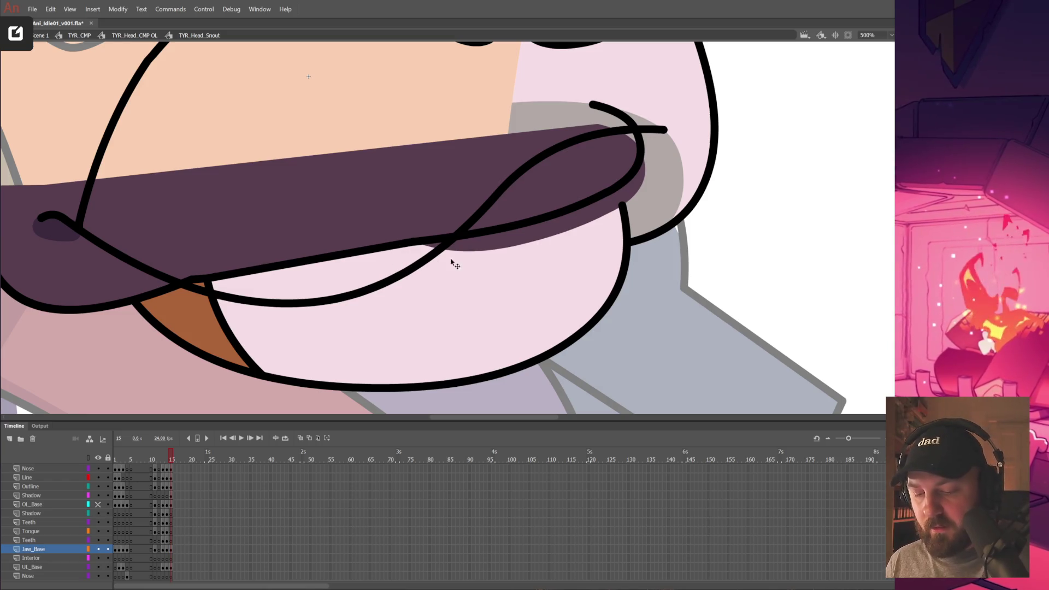
{"action": "left_click_drag", "start_coordinate": [622, 205], "coordinate": [622, 191]}
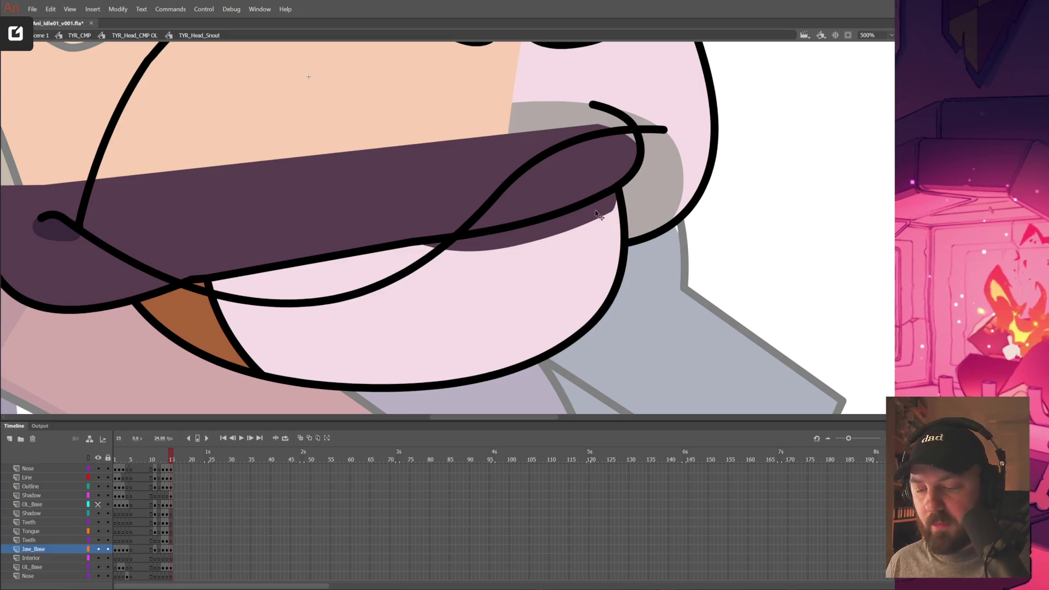
{"action": "left_click_drag", "start_coordinate": [601, 126], "coordinate": [595, 109]}
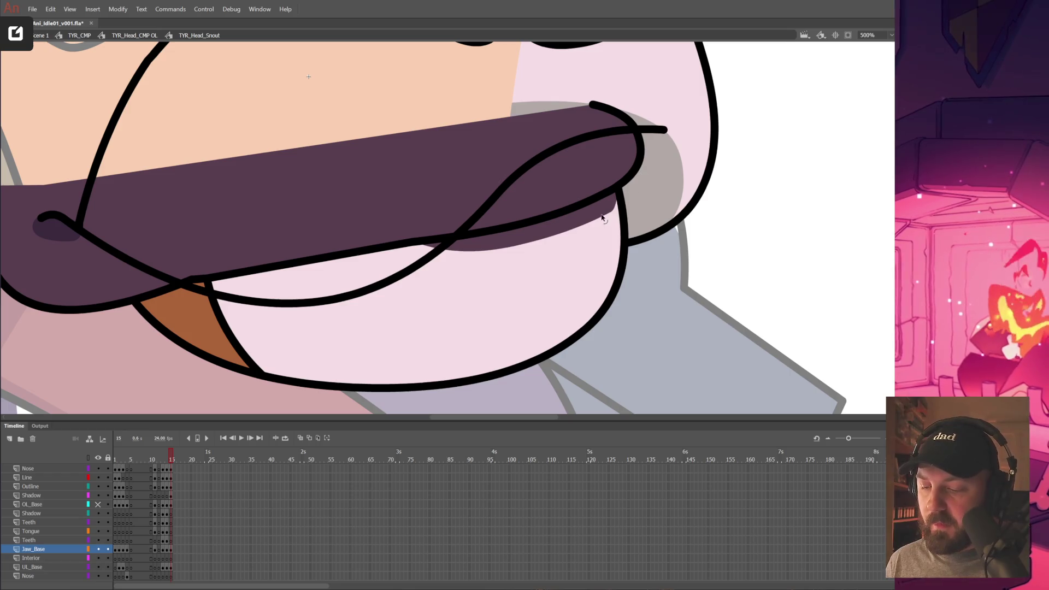
{"action": "left_click_drag", "start_coordinate": [591, 255], "coordinate": [587, 214]}
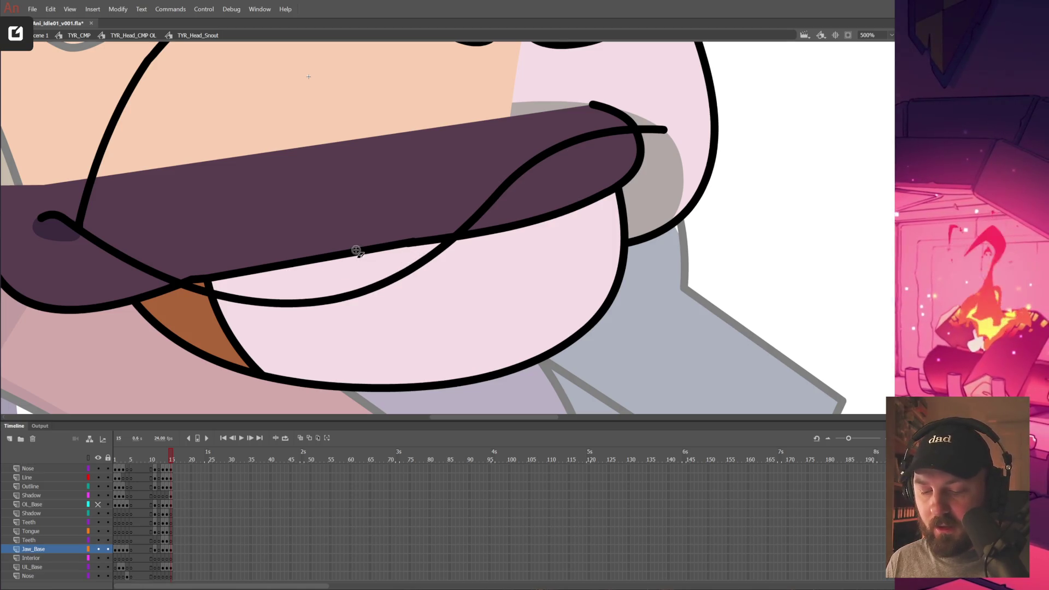
Erase the extra jaw stroke, join the loose end into one black line, and fill the gap dark purple.
{"action": "left_click_drag", "start_coordinate": [356, 252], "coordinate": [418, 244]}
{"action": "left_click_drag", "start_coordinate": [356, 252], "coordinate": [435, 240]}
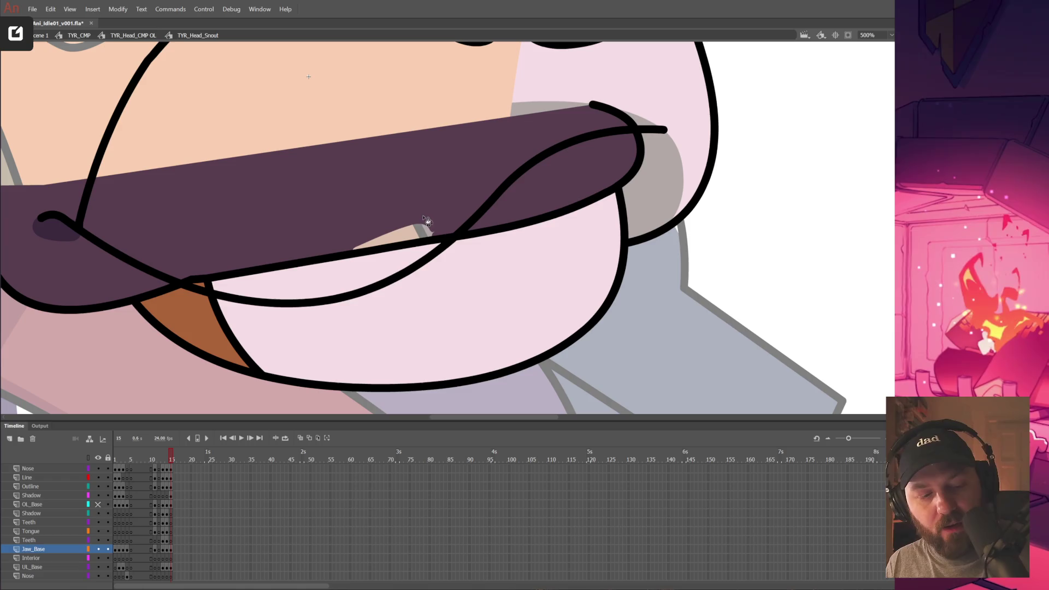
{"action": "left_click", "coordinate": [427, 241]}
{"action": "key", "text": "ctrl+minus"}
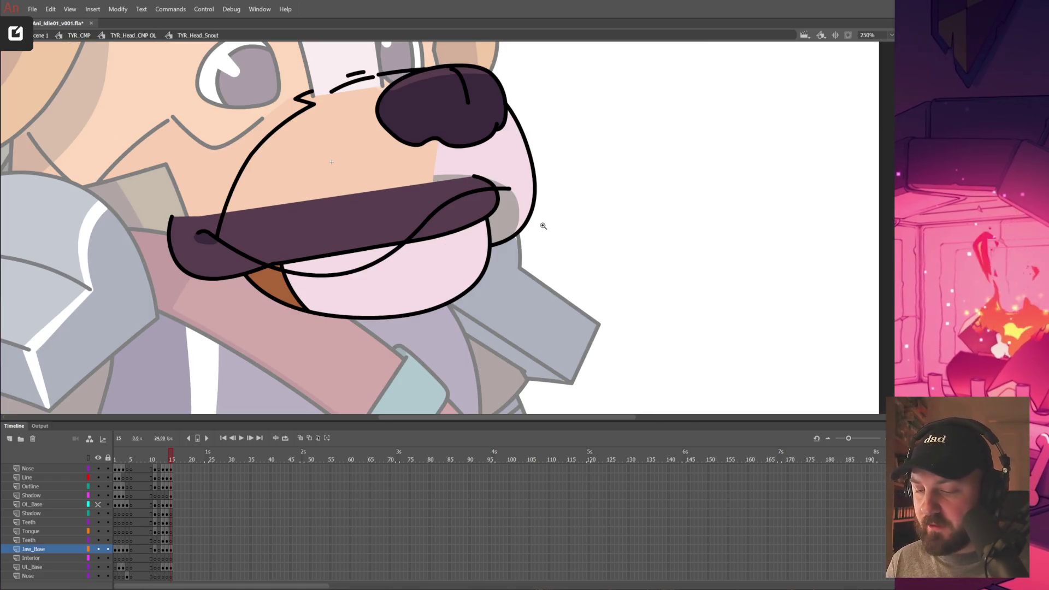
{"action": "left_click", "coordinate": [444, 232]}
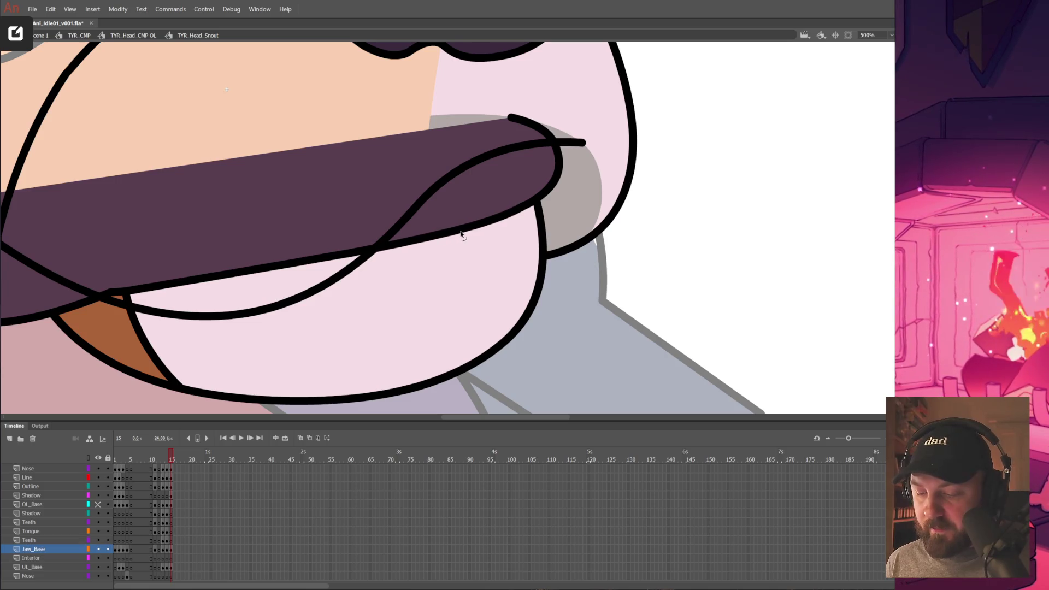
Exit the snout and head symbols back to the full TYR_CMP timeline at frame 15.
{"action": "key", "text": "ctrl+minus"}
{"action": "key", "text": "ctrl+minus"}
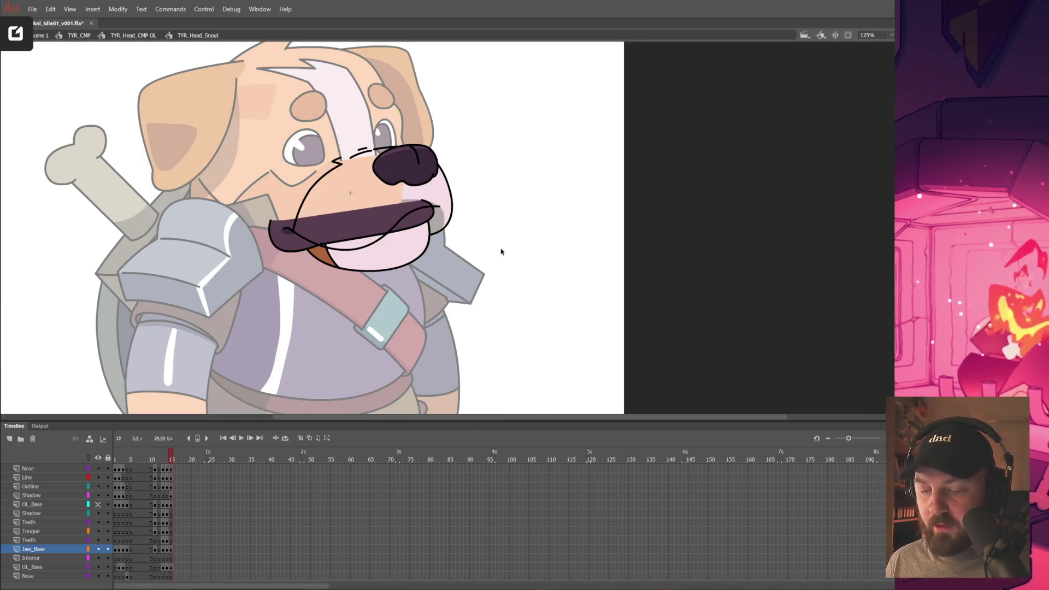
{"action": "double_click", "coordinate": [501, 251]}
{"action": "key", "text": "ctrl+minus"}
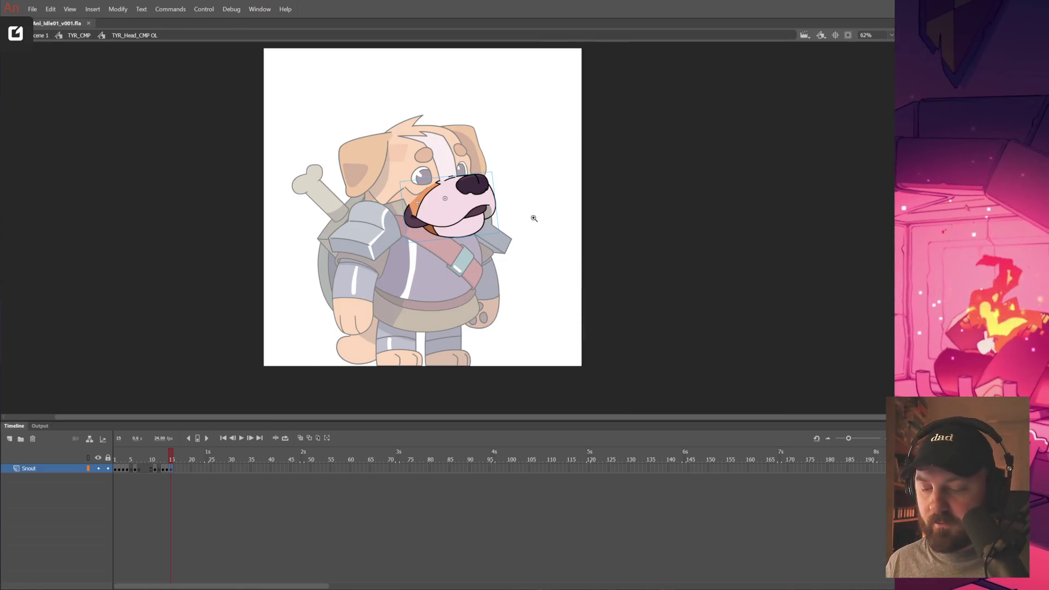
{"action": "key", "text": "ctrl+minus"}
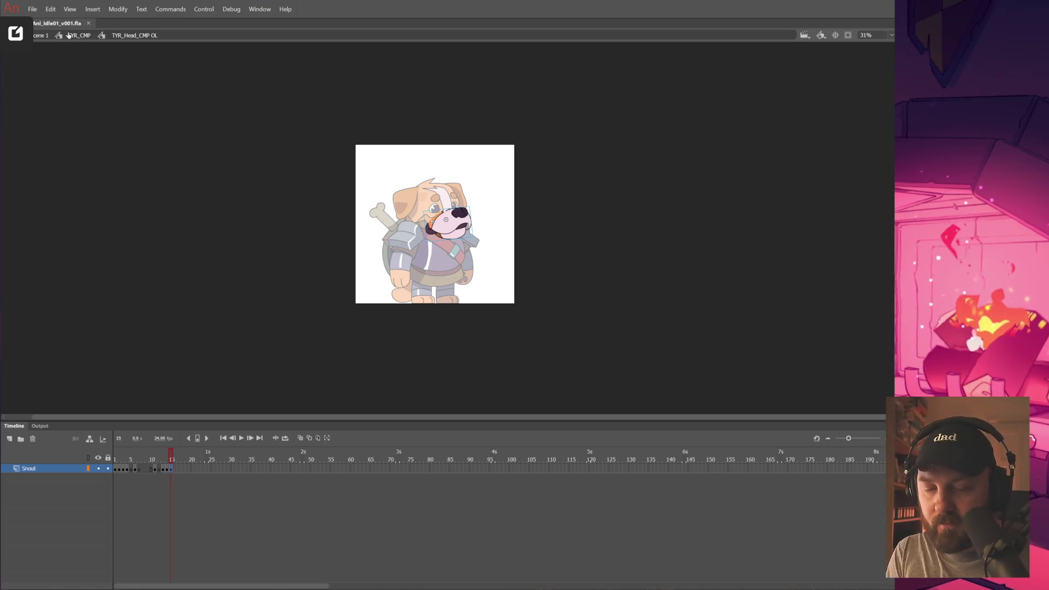
{"action": "double_click", "coordinate": [328, 232]}
{"action": "left_click_drag", "start_coordinate": [175, 459], "coordinate": [175, 460]}
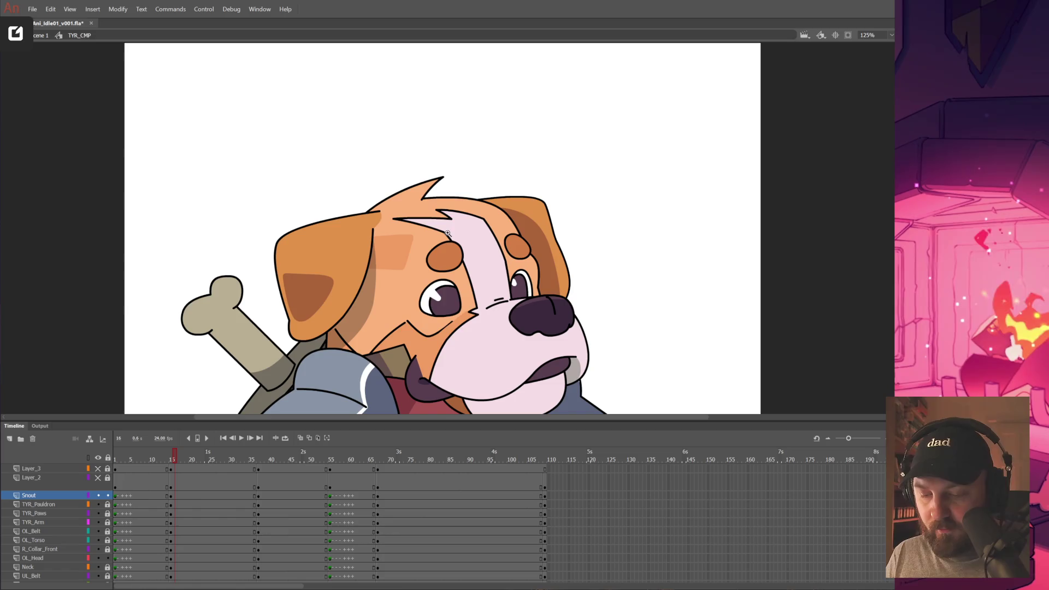
Select and deselect the dog's head, then scrub the motion preview to frame 15.
{"action": "scroll", "coordinate": [431, 178], "scroll_direction": "up", "scroll_amount": 5}
{"action": "left_click", "coordinate": [470, 284]}
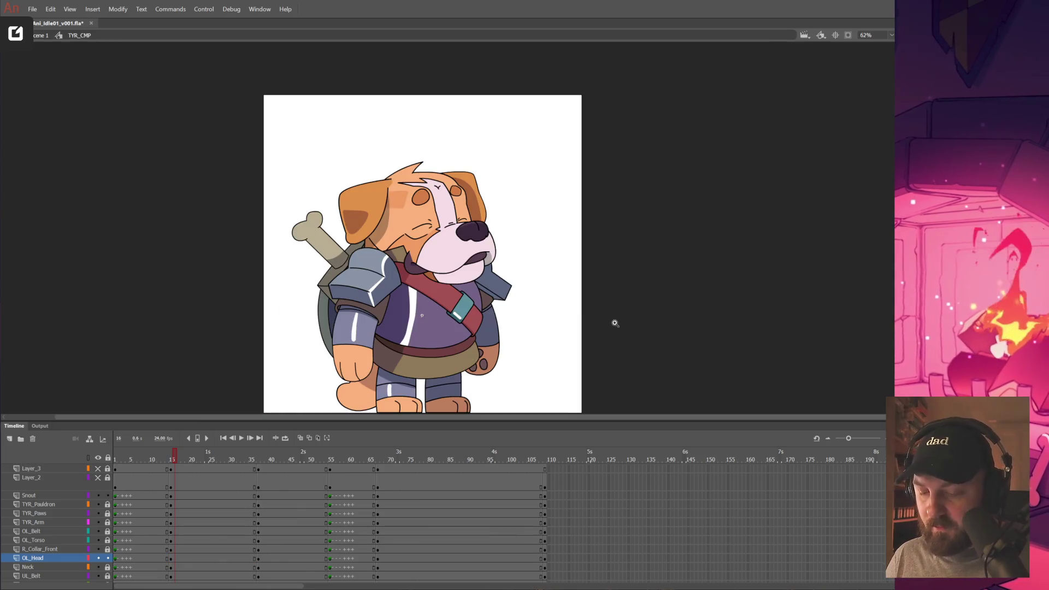
{"action": "scroll", "coordinate": [650, 309], "scroll_direction": "down", "scroll_amount": 2}
{"action": "left_click", "coordinate": [172, 457]}
{"action": "mouse_move", "coordinate": [173, 457]}
{"action": "left_mouse_down"}
{"action": "mouse_move", "coordinate": [162, 457]}
{"action": "mouse_move", "coordinate": [185, 459]}
{"action": "mouse_move", "coordinate": [165, 460]}
{"action": "mouse_move", "coordinate": [177, 463]}
{"action": "left_mouse_up"}
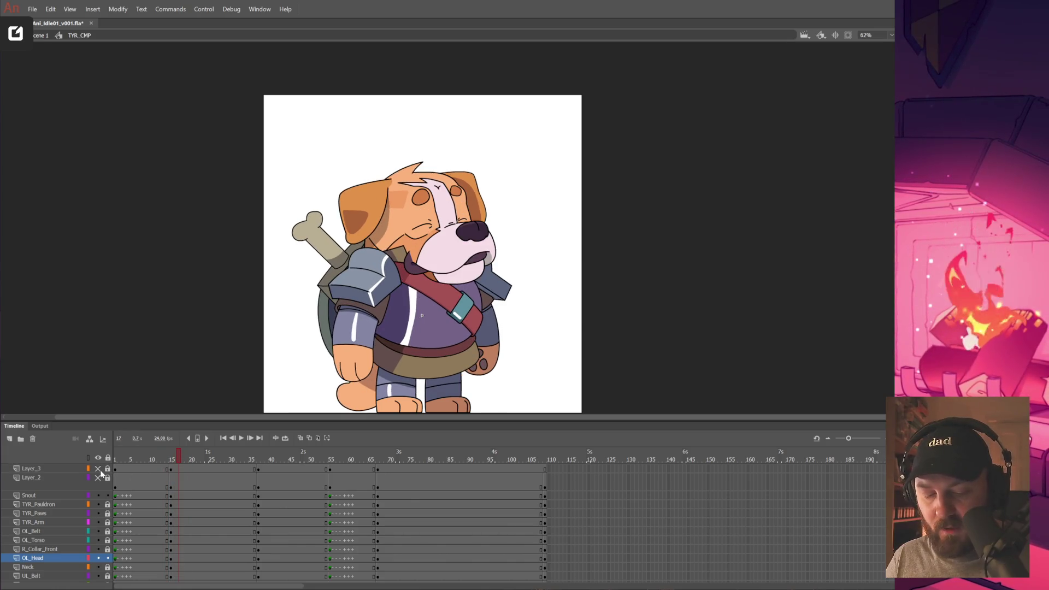
Inspect the left ear inside TYR_Head_CMP, return to TYR_CMP, and toggle the purple sketch overlay layer.
{"action": "scroll", "coordinate": [342, 200], "scroll_direction": "up", "scroll_amount": 1}
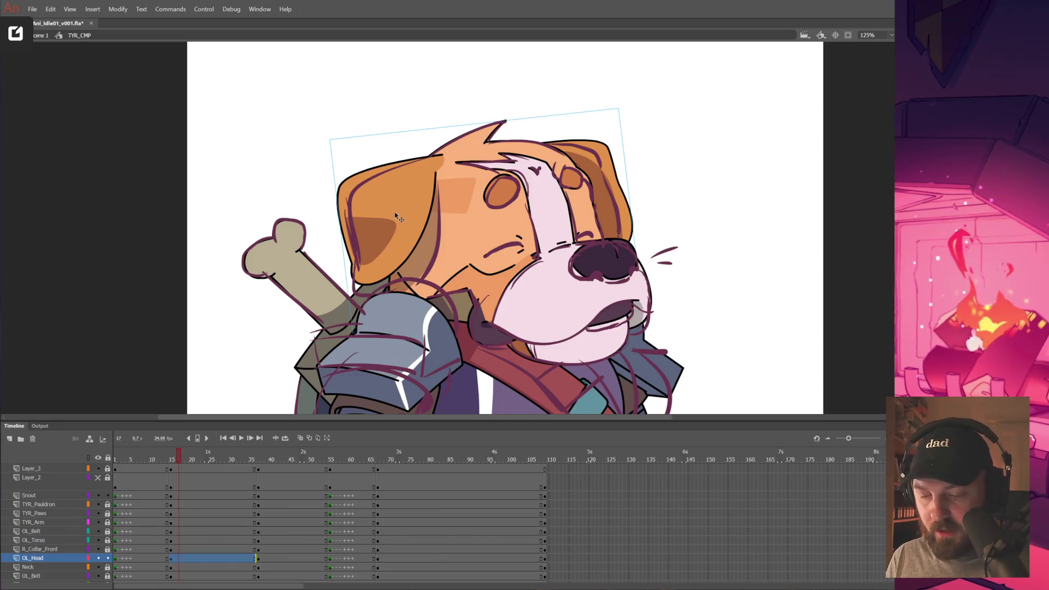
{"action": "double_click", "coordinate": [396, 217]}
{"action": "left_click", "coordinate": [396, 218]}
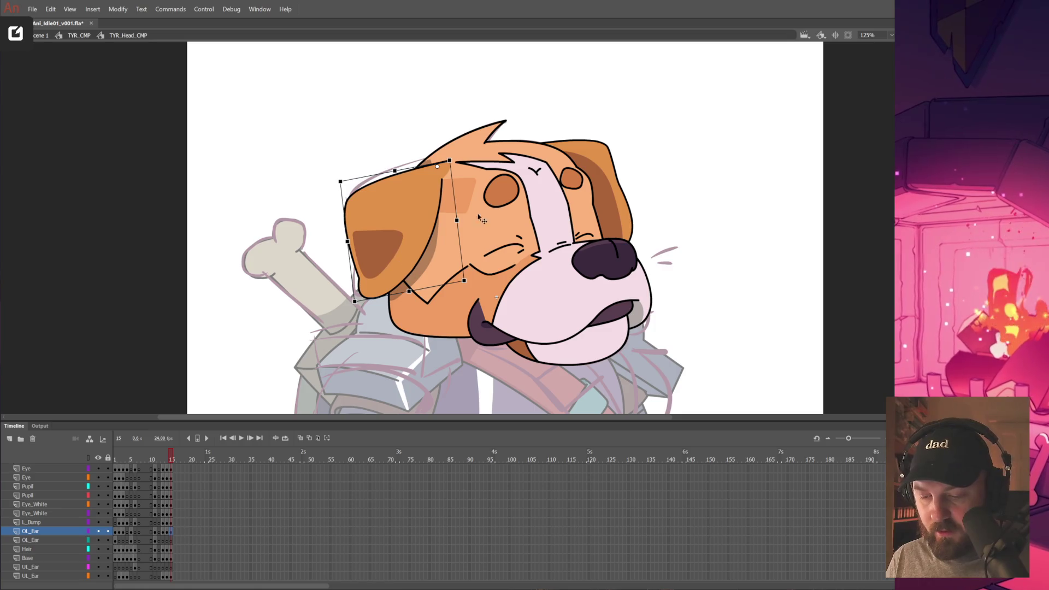
{"action": "left_click", "coordinate": [673, 191]}
{"action": "double_click", "coordinate": [673, 190]}
{"action": "key", "text": "ctrl+minus"}
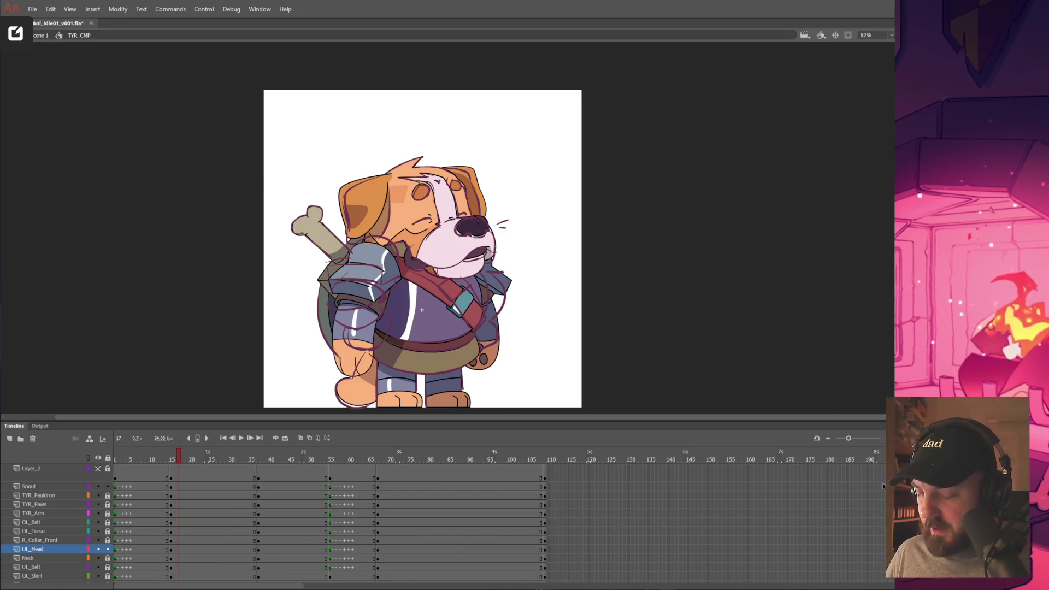
{"action": "left_click", "coordinate": [9, 439]}
{"action": "left_click", "coordinate": [98, 469]}
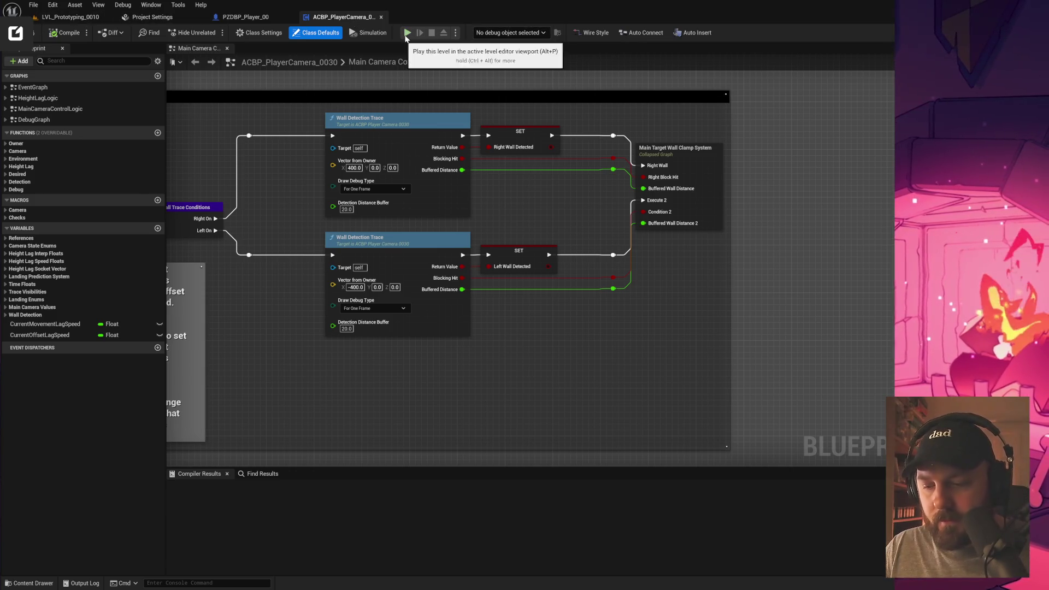
Play the level, enlarge the game preview window, and start the dog sprinting with Shift+A.
{"action": "left_click", "coordinate": [407, 33]}
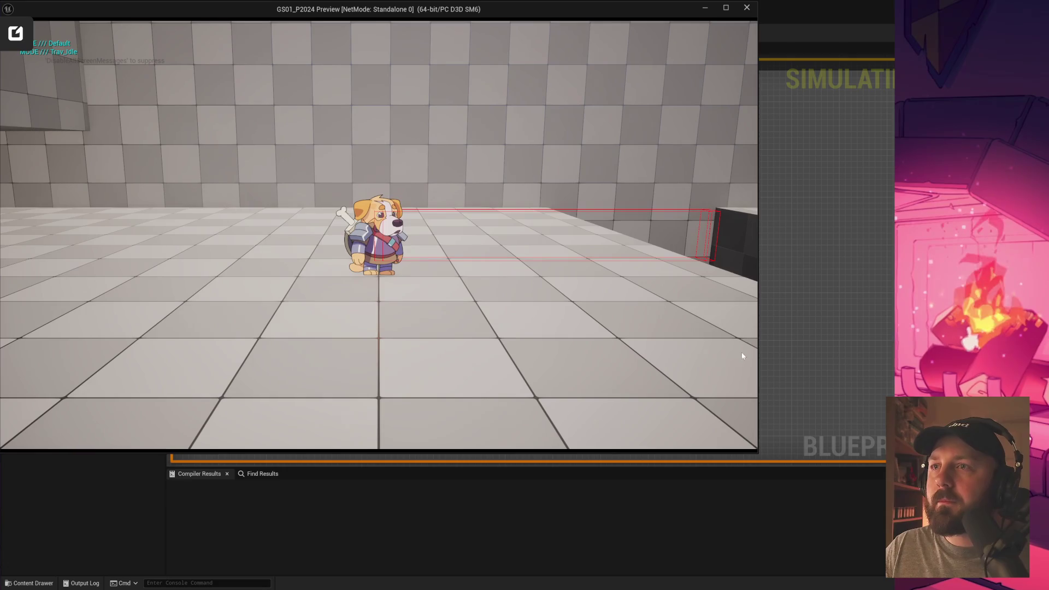
{"action": "left_click_drag", "start_coordinate": [757, 452], "coordinate": [894, 560]}
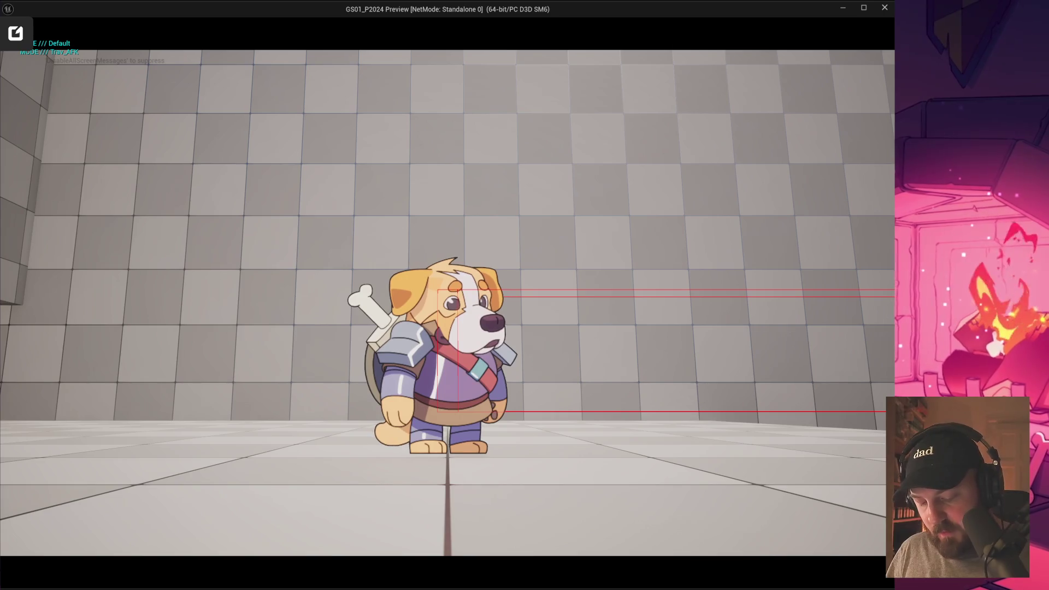
{"action": "key", "text": "shift+a"}
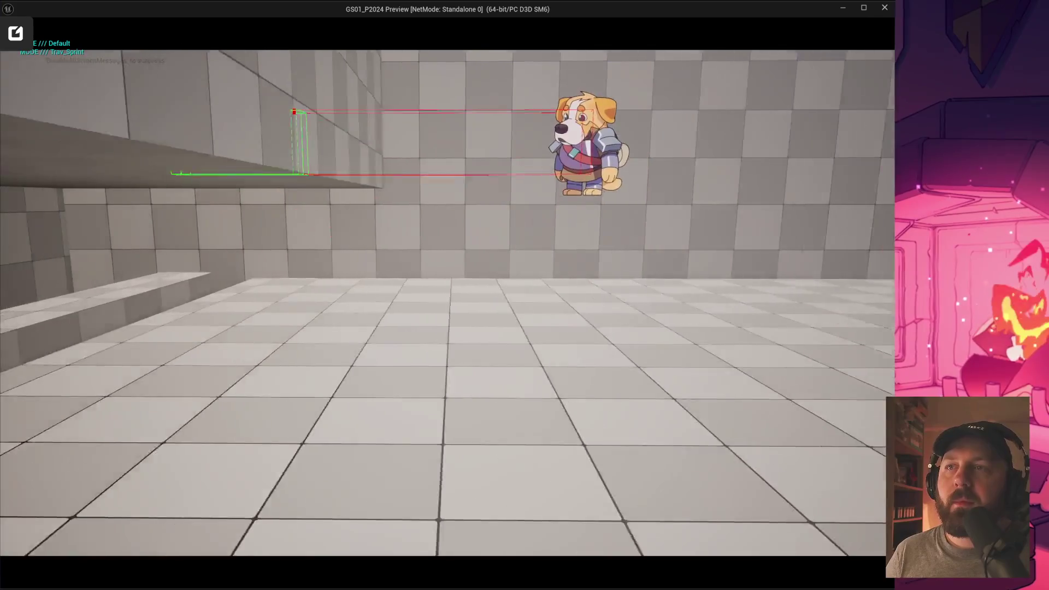
Run the dog with D and A past the sloped wall, onto the platform, and out through the cave corridor.
{"action": "key", "text": "d"}
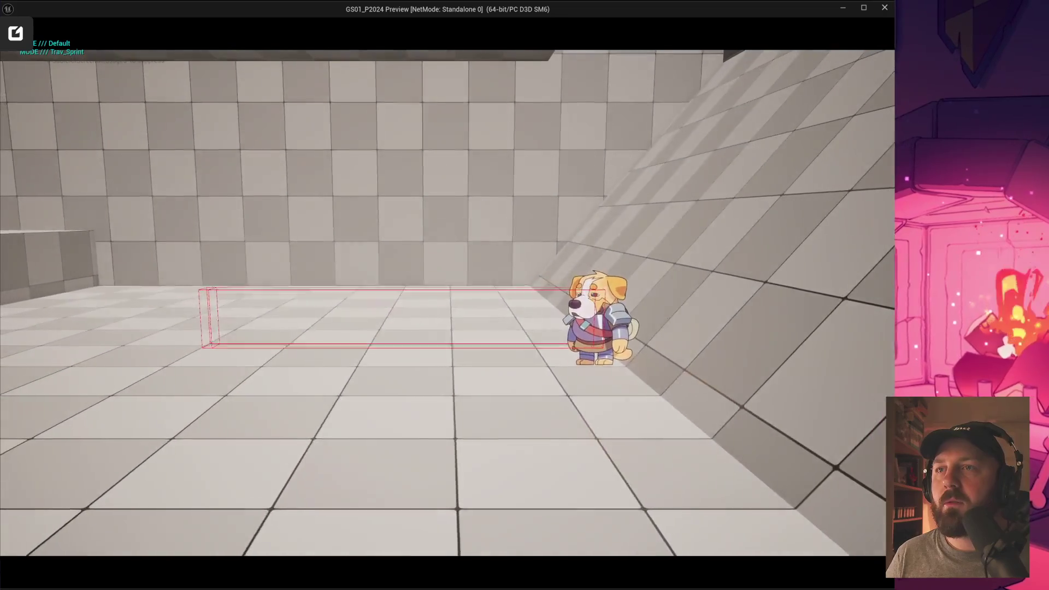
{"action": "key", "text": "d"}
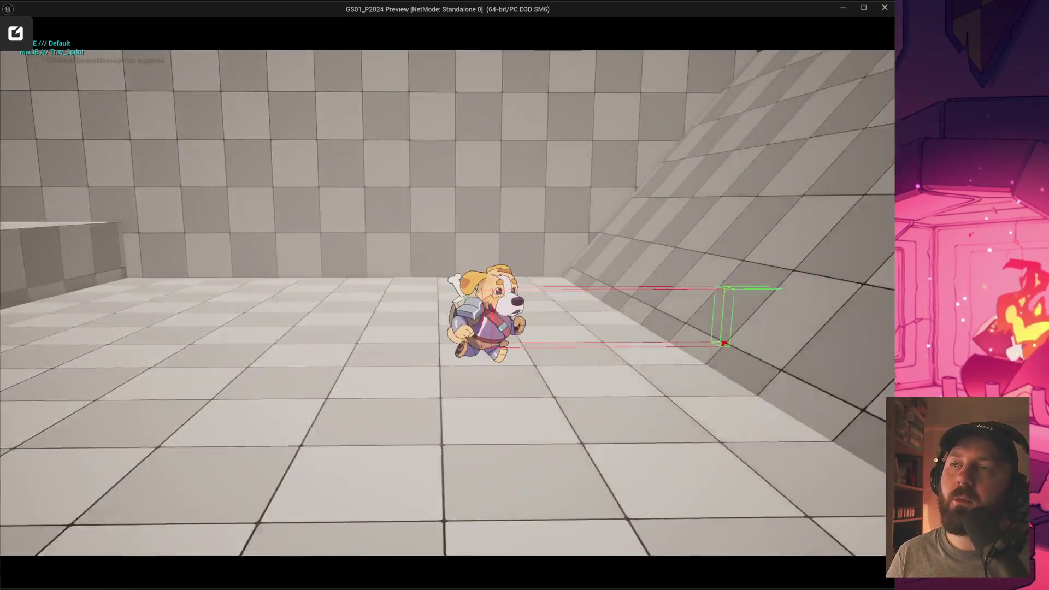
{"action": "key", "text": "a"}
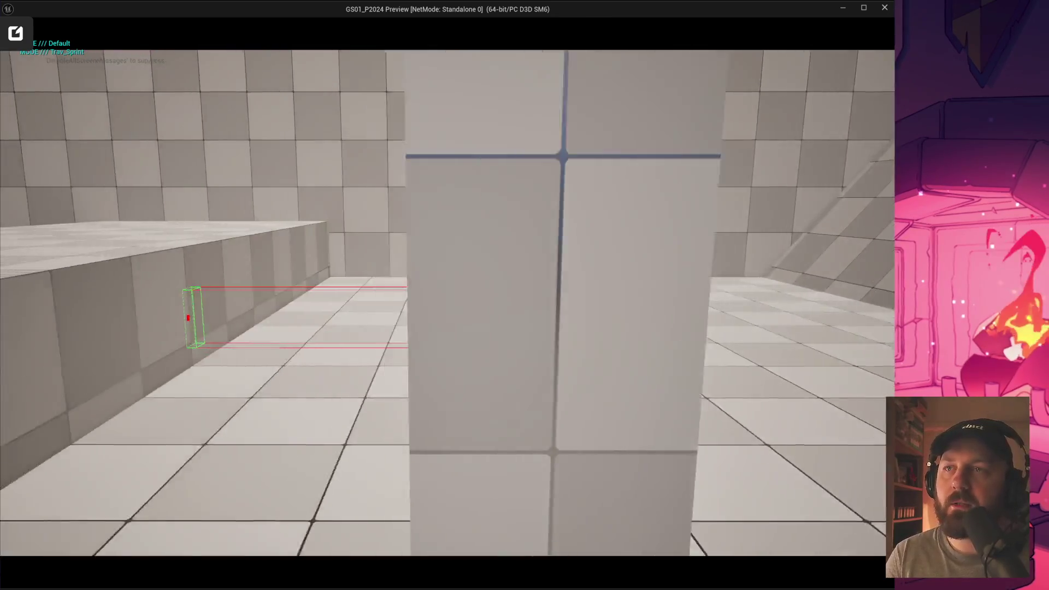
{"action": "key", "text": "a"}
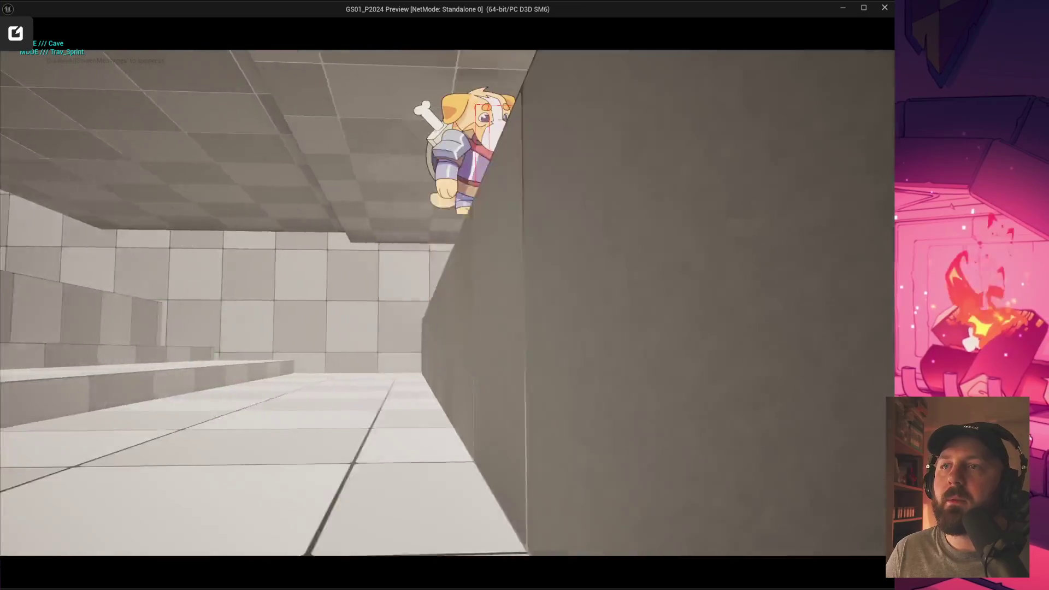
{"action": "key", "text": "d"}
{"action": "key", "text": "d"}
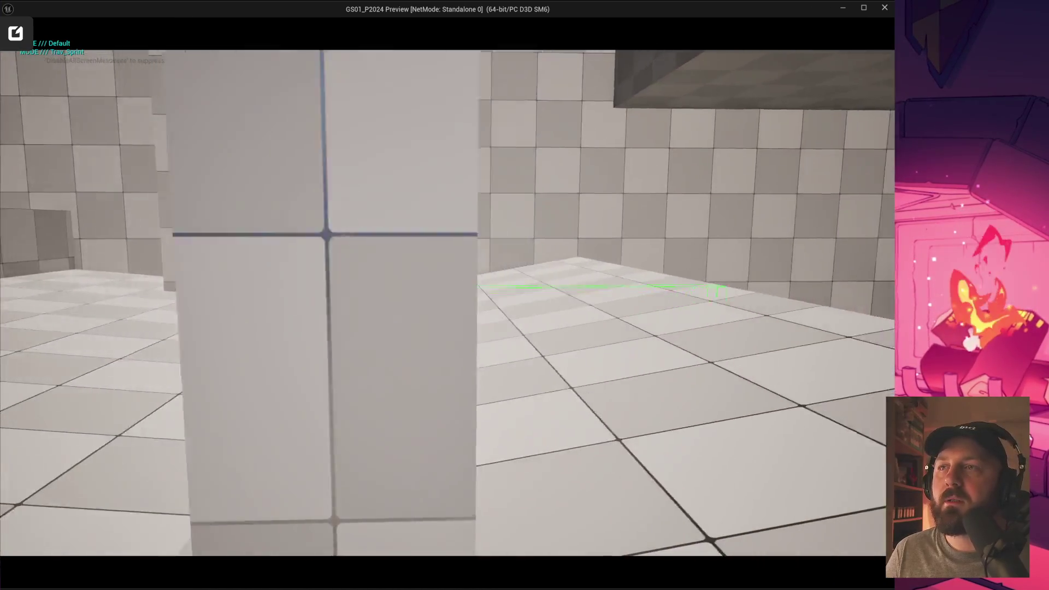
{"action": "key", "text": "d"}
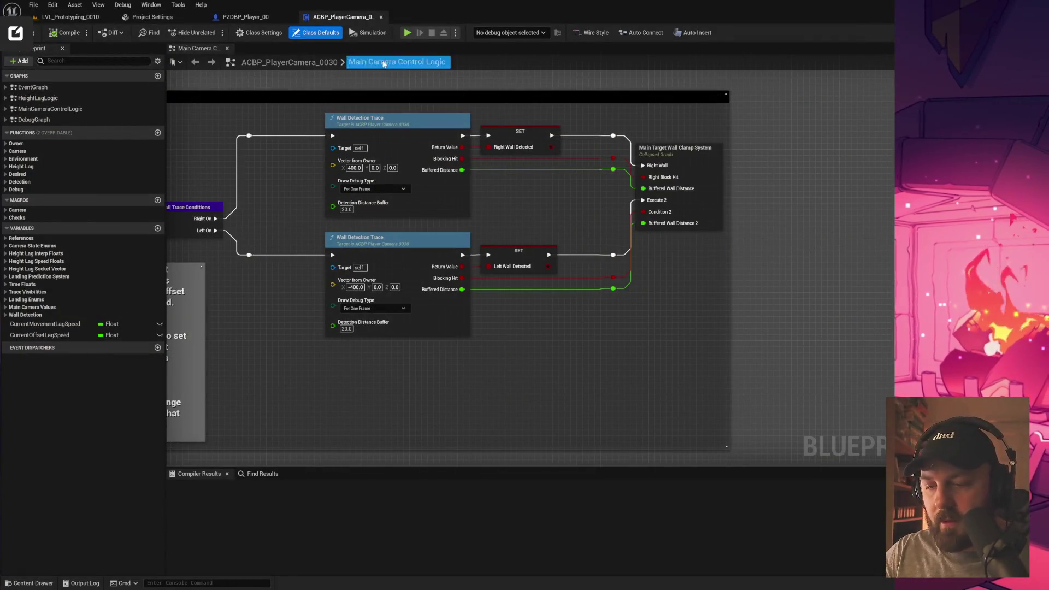
{"action": "left_click", "coordinate": [407, 33]}
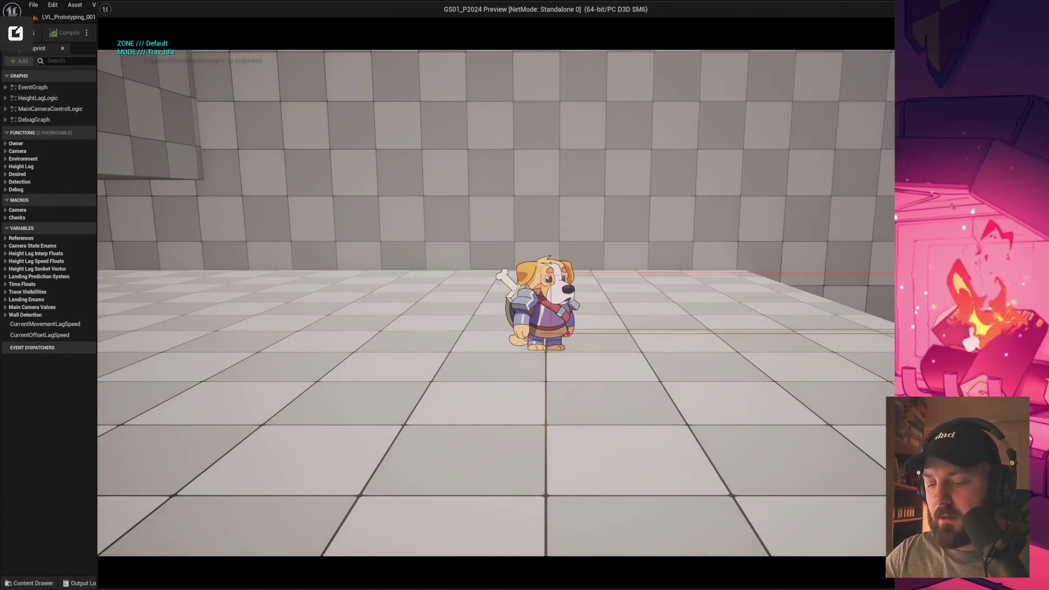
{"action": "key", "text": "shift+d"}
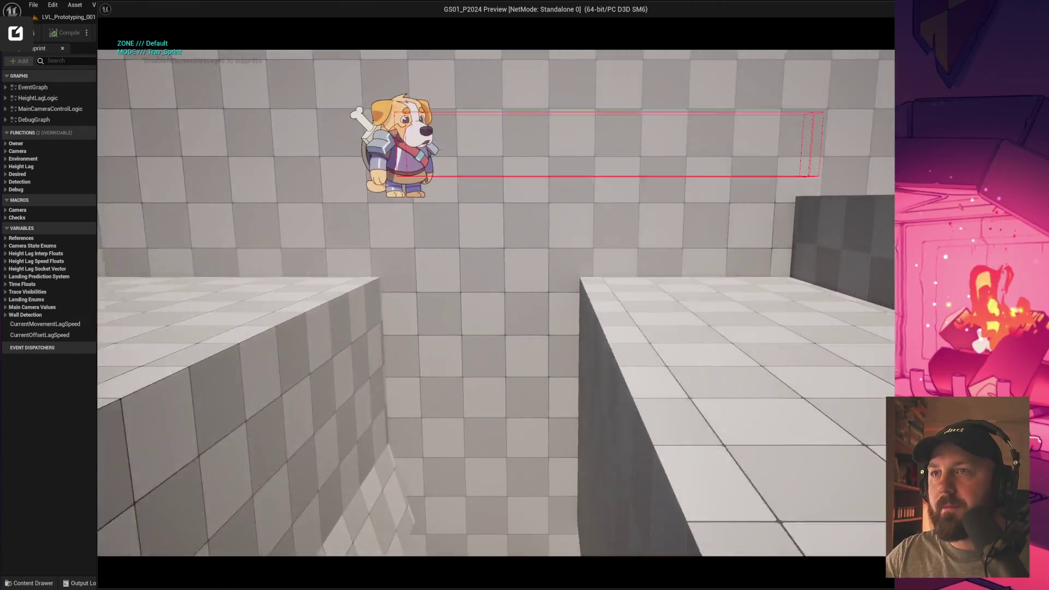
{"action": "key", "text": "space"}
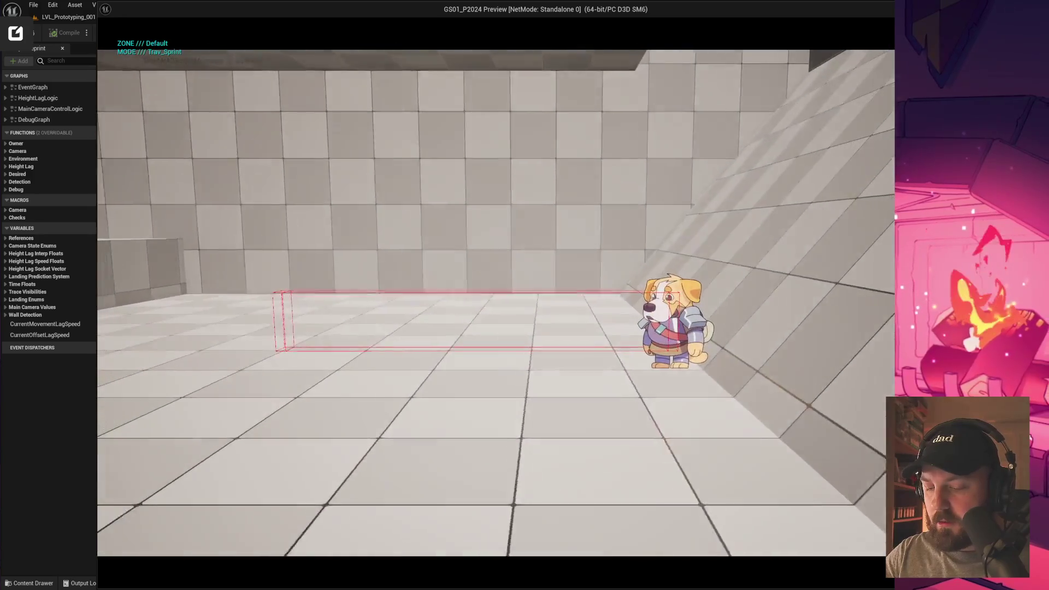
{"action": "key", "text": "Escape"}
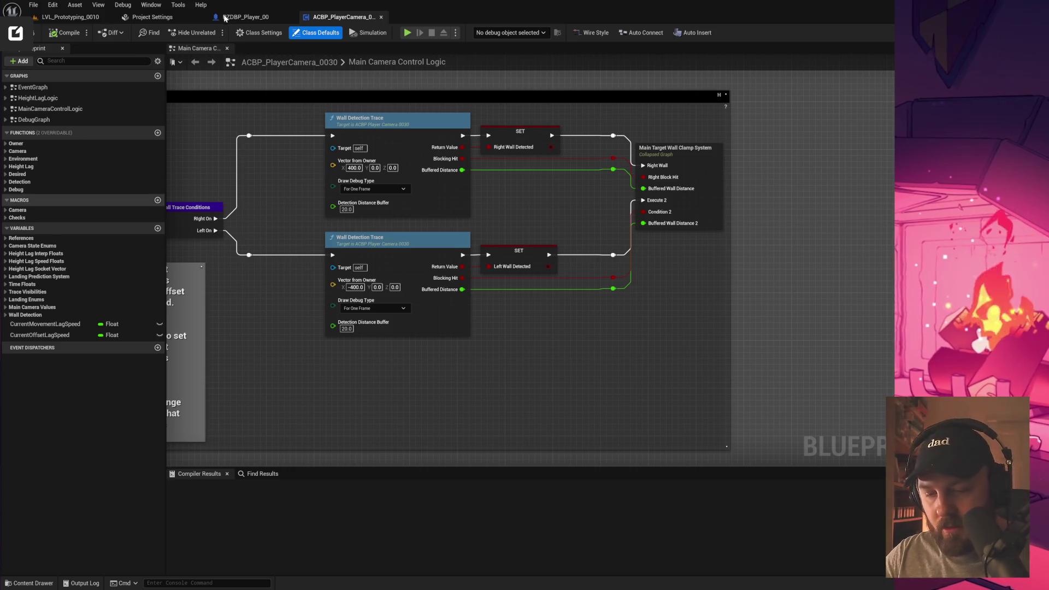
{"action": "left_click", "coordinate": [408, 33]}
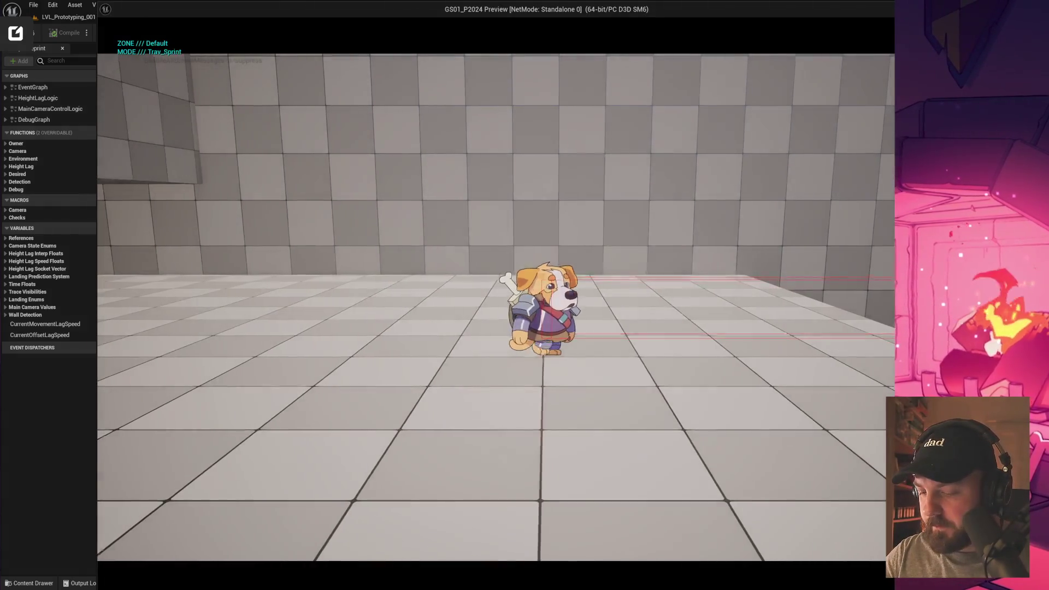
{"action": "key", "text": "w"}
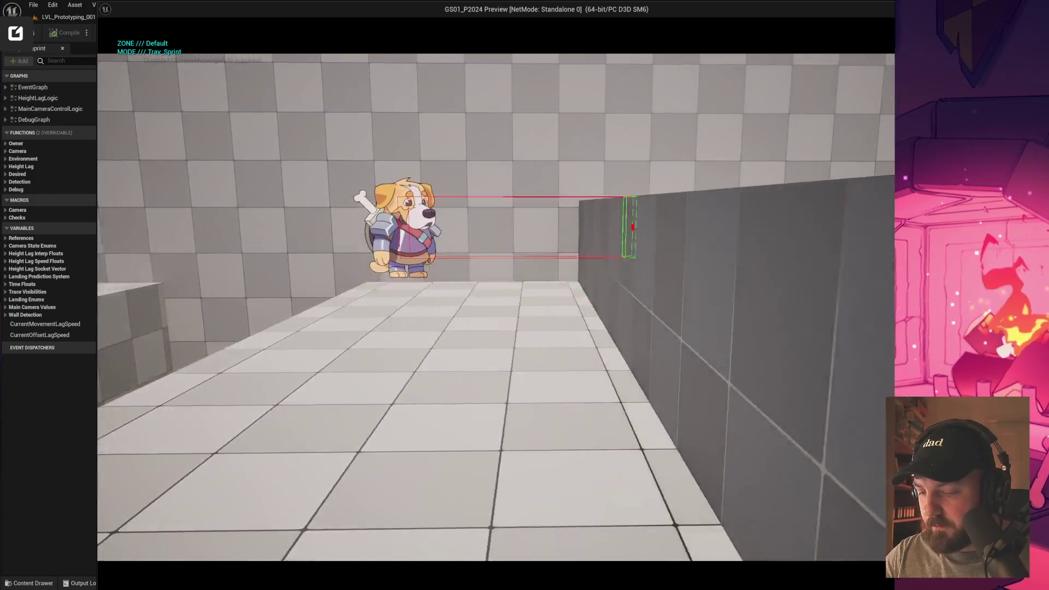
{"action": "key", "text": "space"}
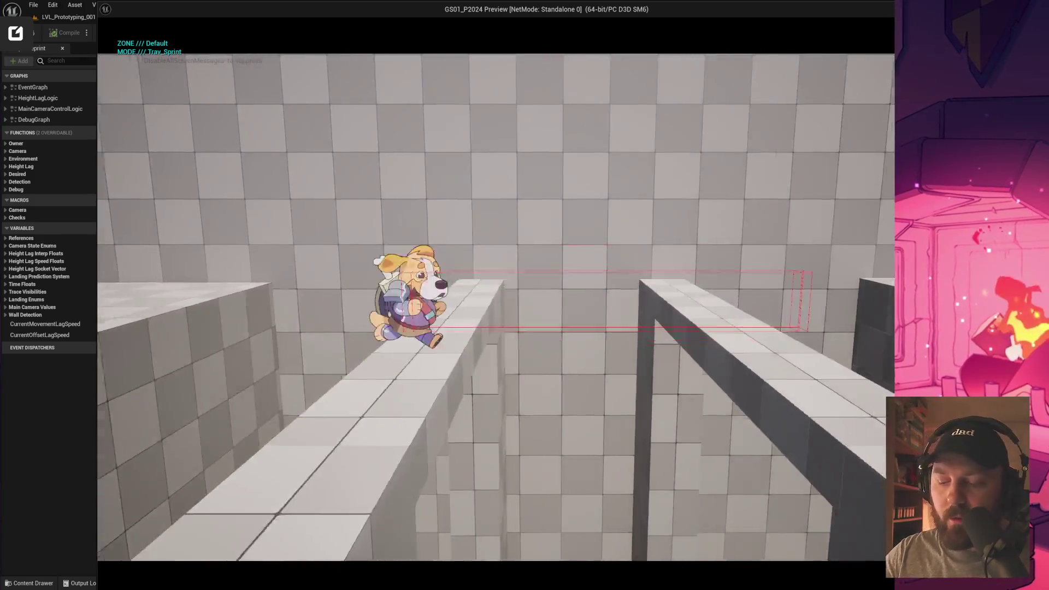
{"action": "key", "text": "space"}
{"action": "key", "text": "w"}
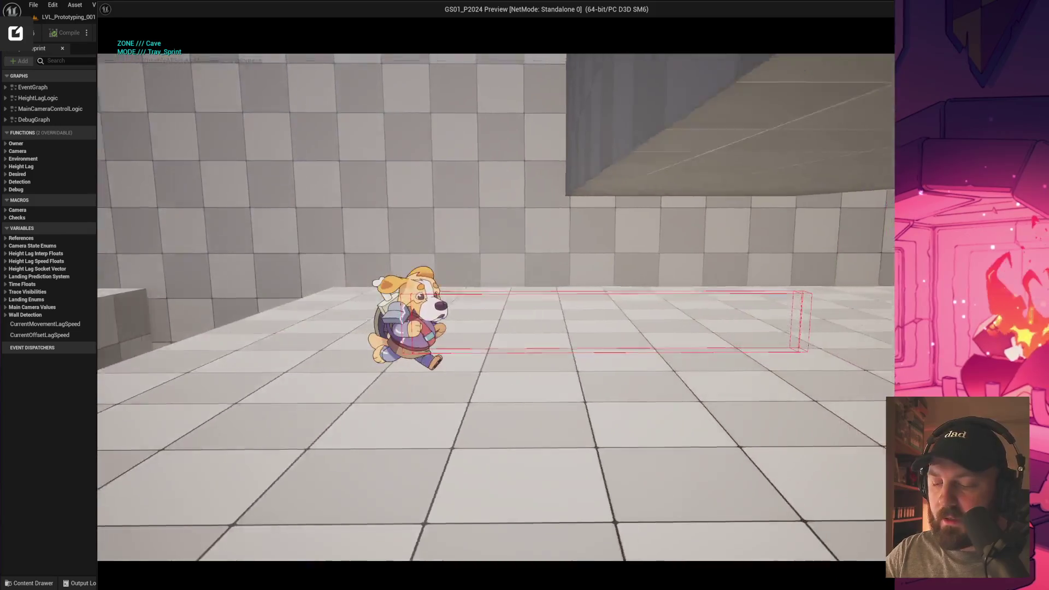
{"action": "key", "text": "w"}
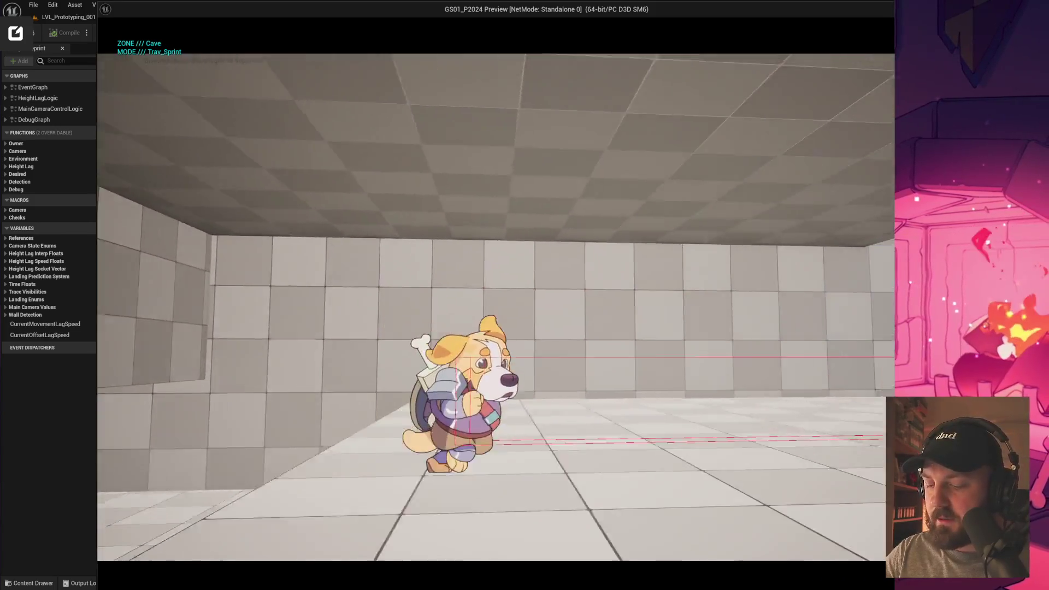
{"action": "key", "text": "w"}
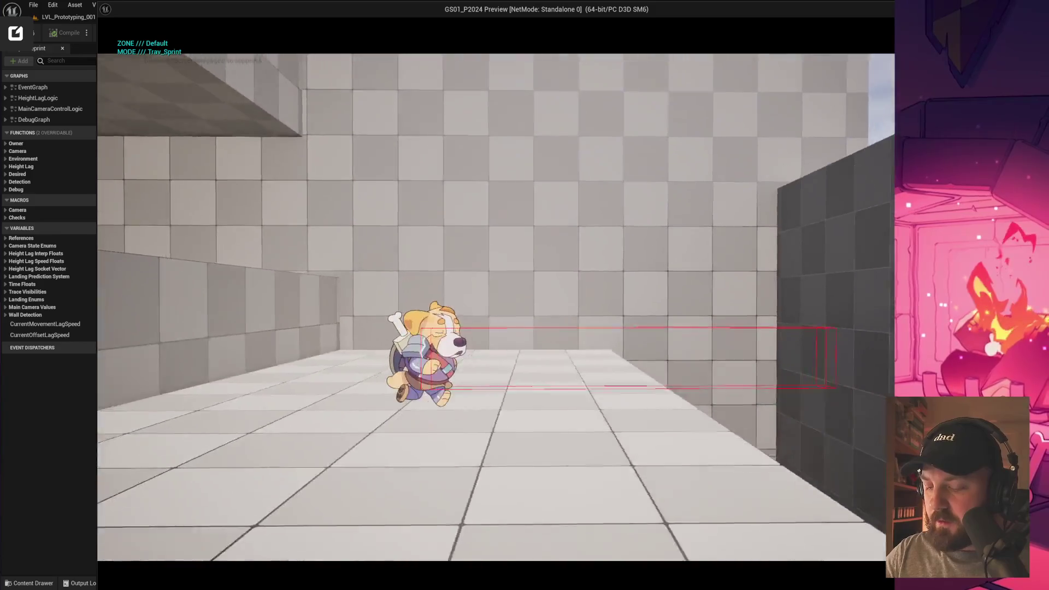
{"action": "key", "text": "w"}
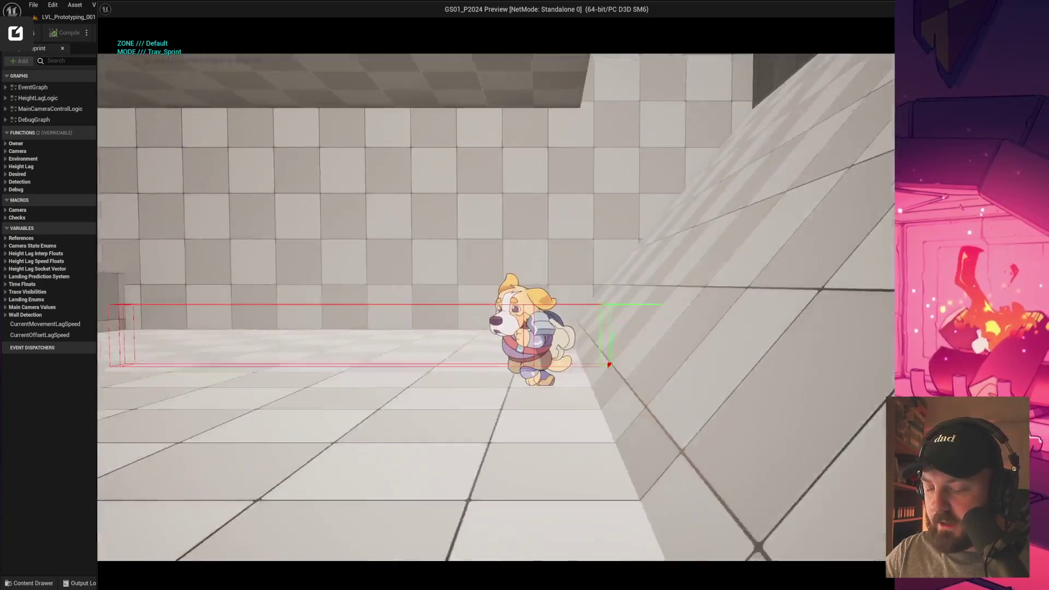
{"action": "key", "text": "Escape"}
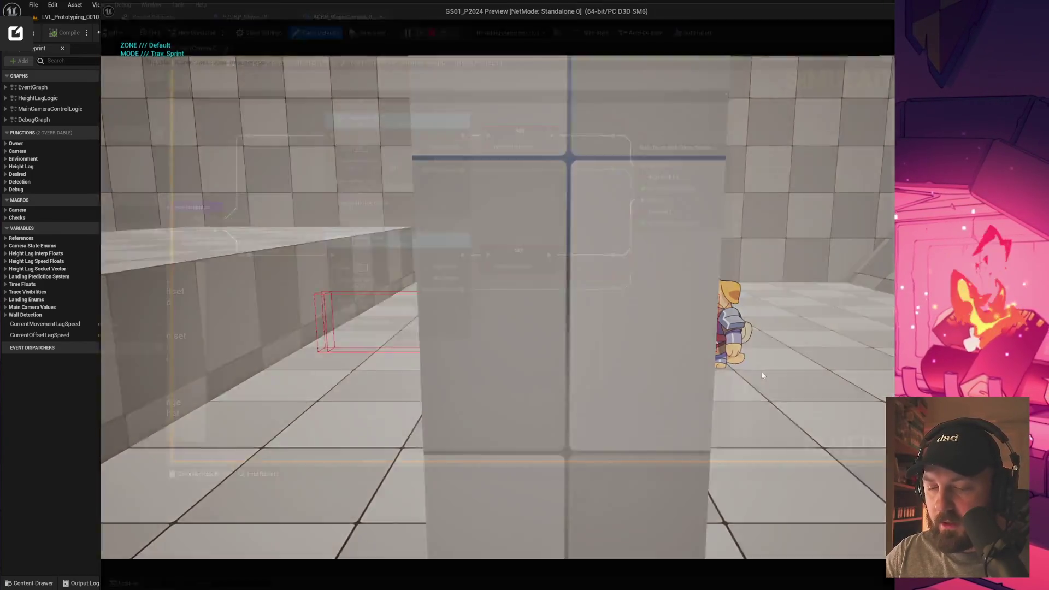
{"action": "left_click", "coordinate": [408, 32]}
{"action": "key", "text": "w"}
{"action": "key", "text": "space"}
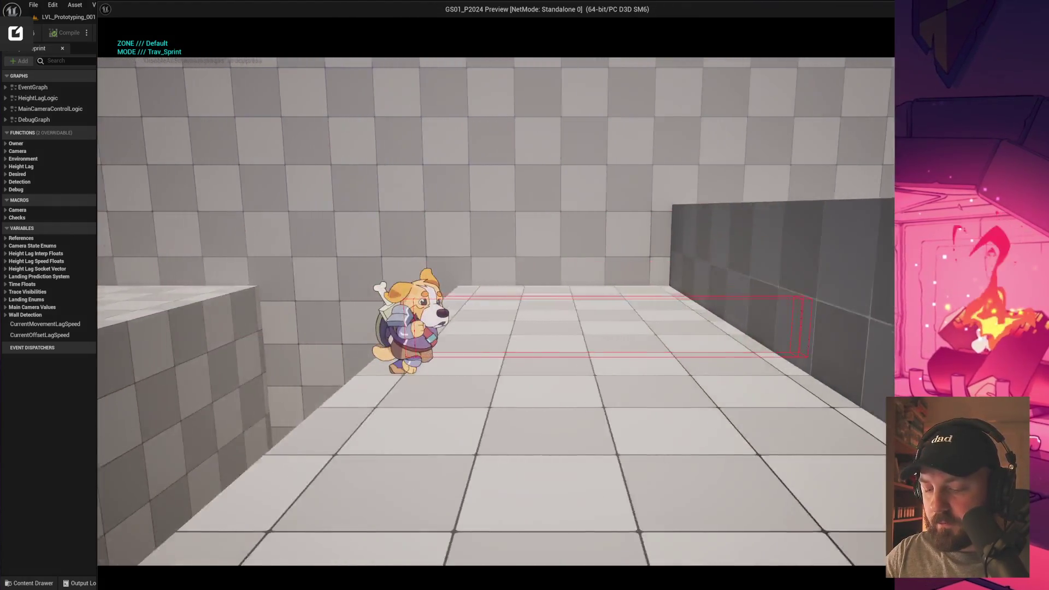
{"action": "key", "text": "space"}
{"action": "key", "text": "space"}
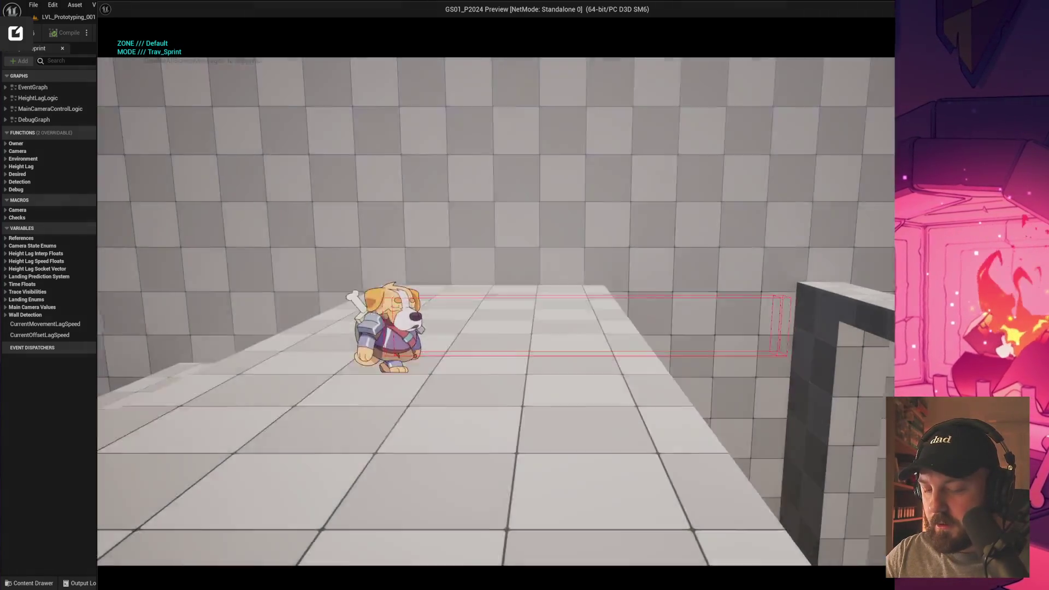
{"action": "key", "text": "space"}
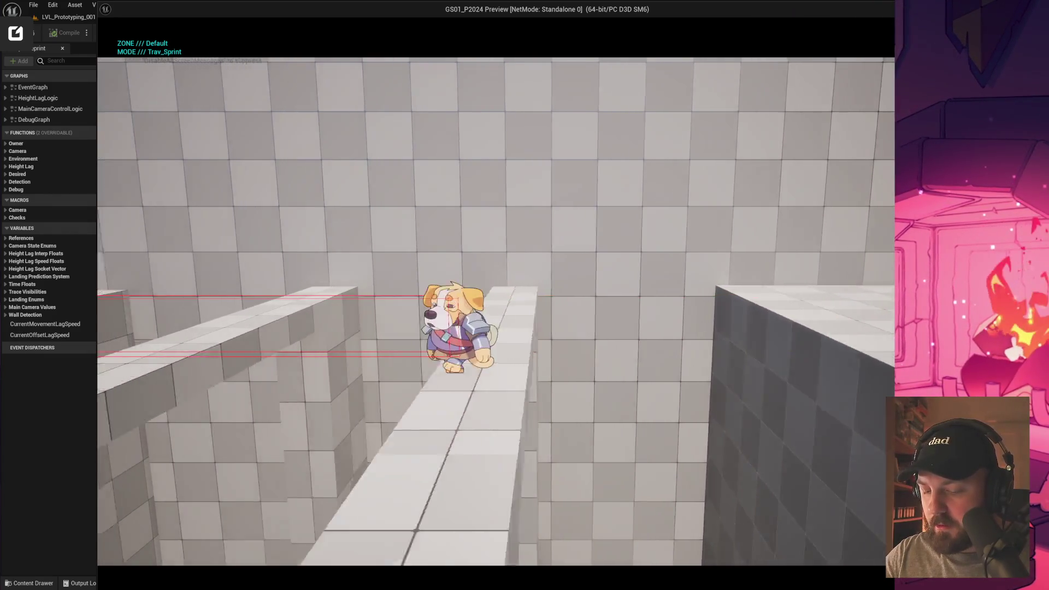
{"action": "key", "text": "space"}
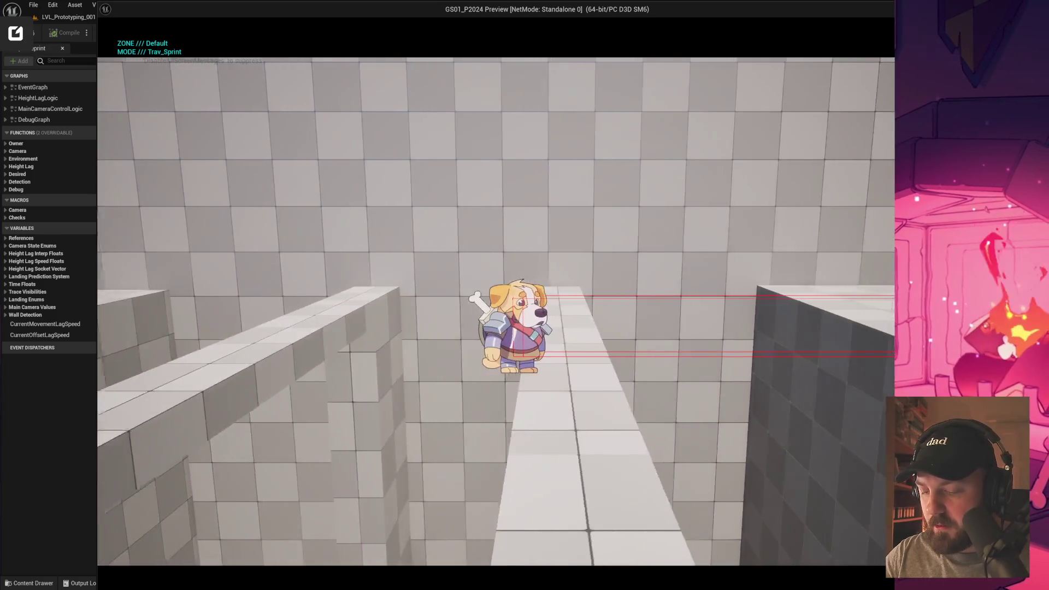
{"action": "key", "text": "space"}
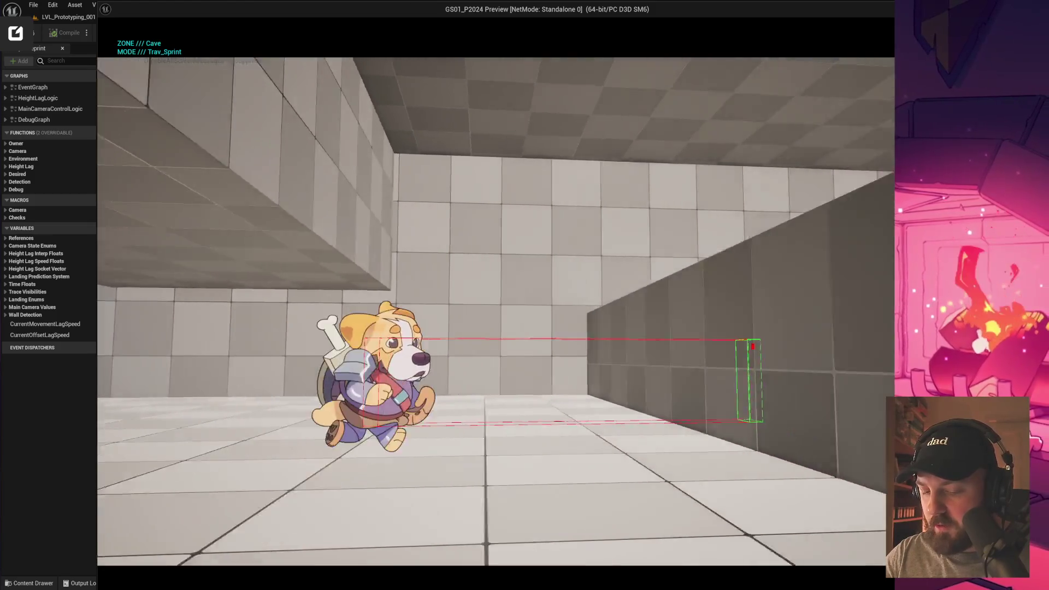
{"action": "key", "text": "space"}
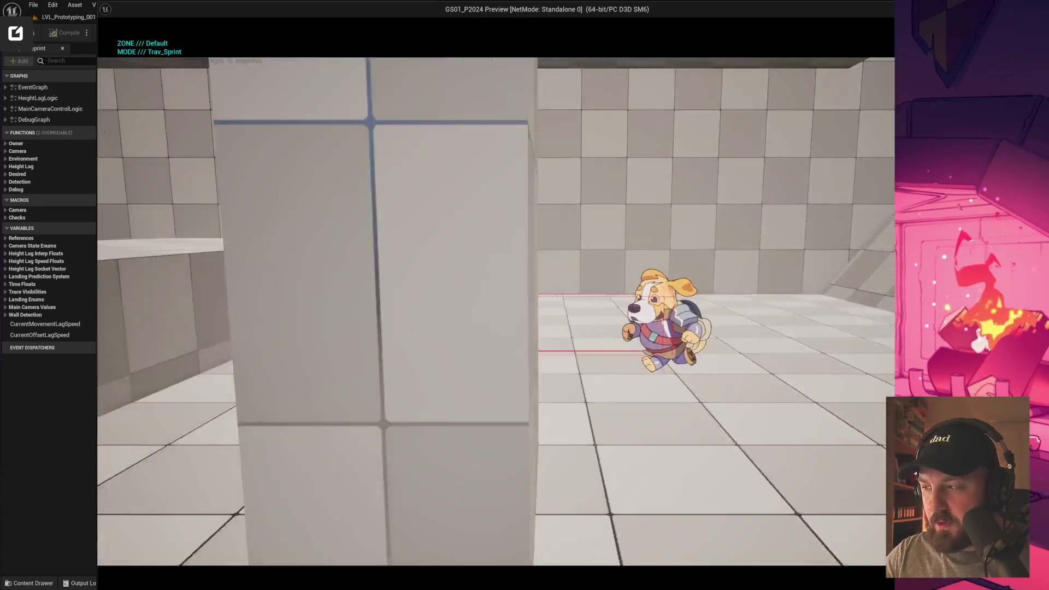
{"action": "key", "text": "Escape"}
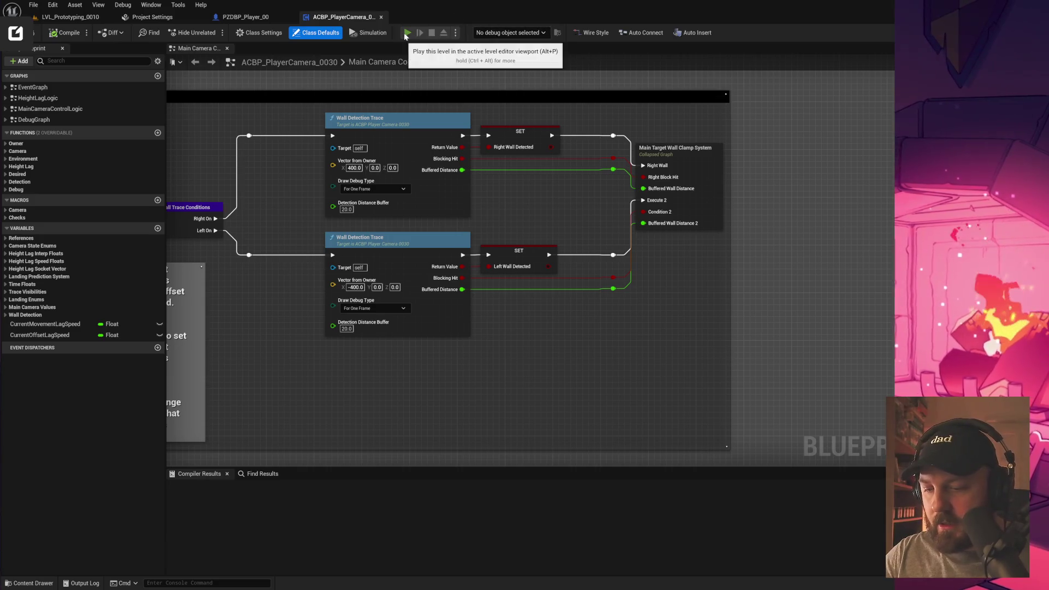
{"action": "left_click", "coordinate": [407, 32]}
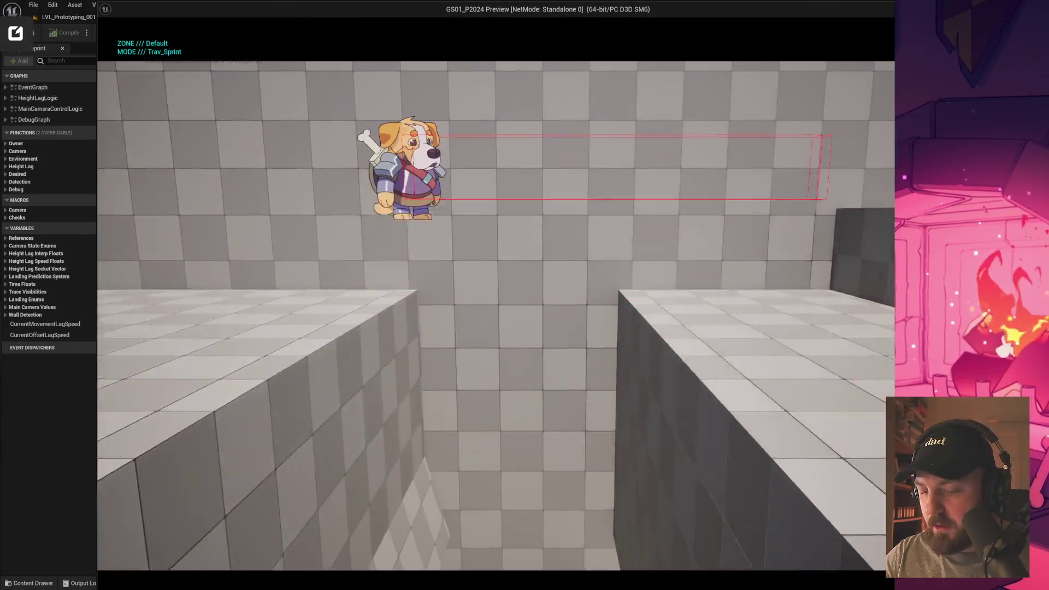